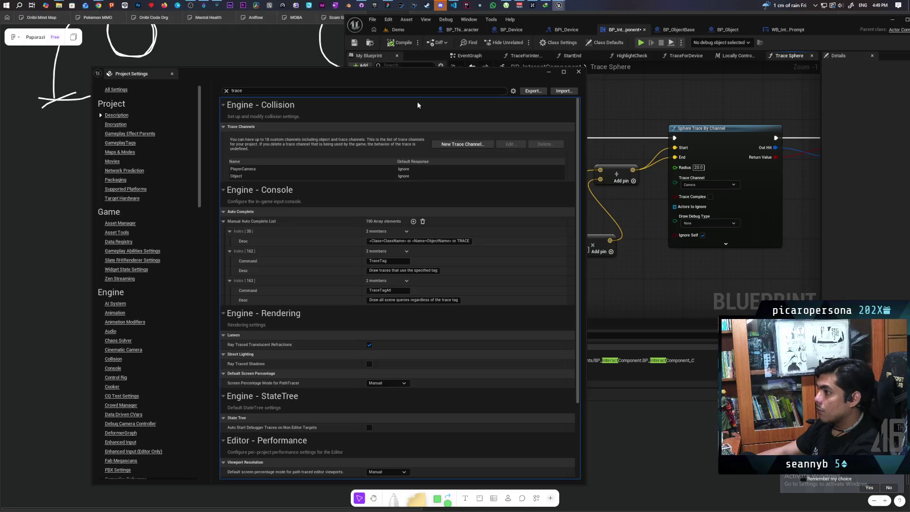
- Close Project Settings and show the Cube component's properties in the BP_Object blueprint
left_click(578, 72)
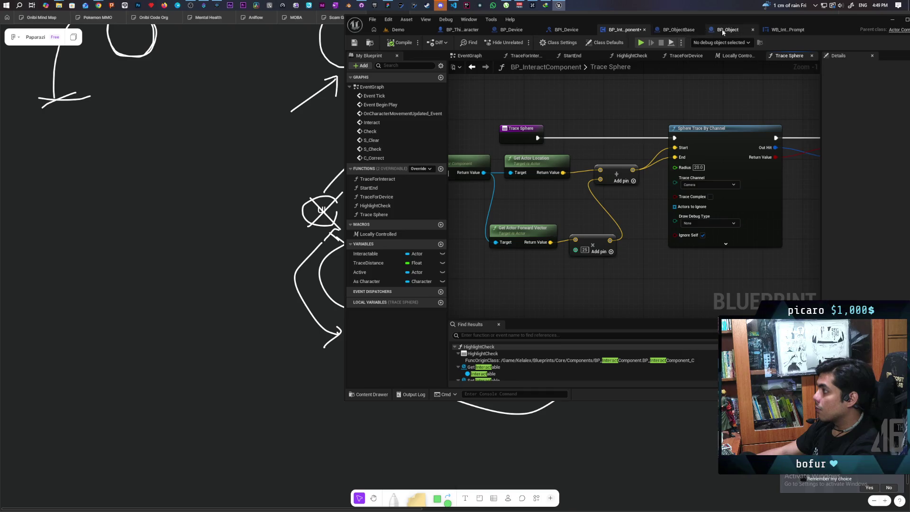
left_click(682, 29)
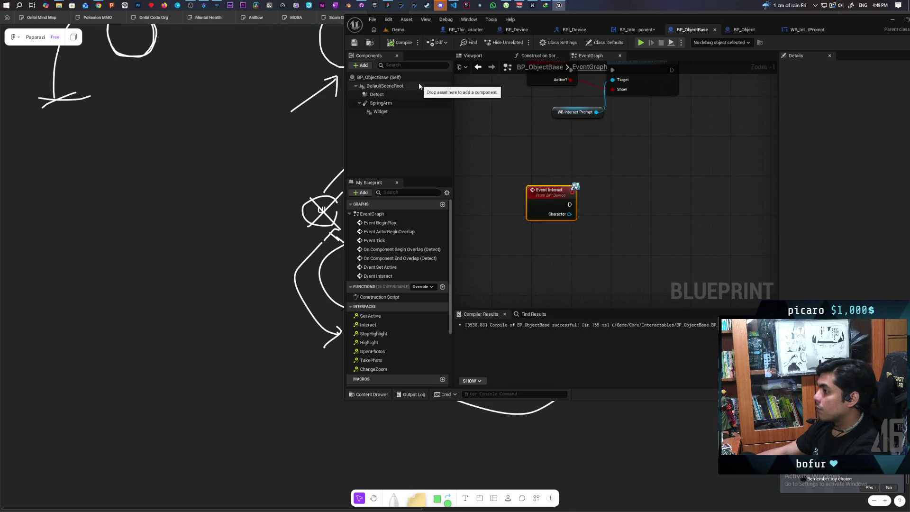
left_click(739, 29)
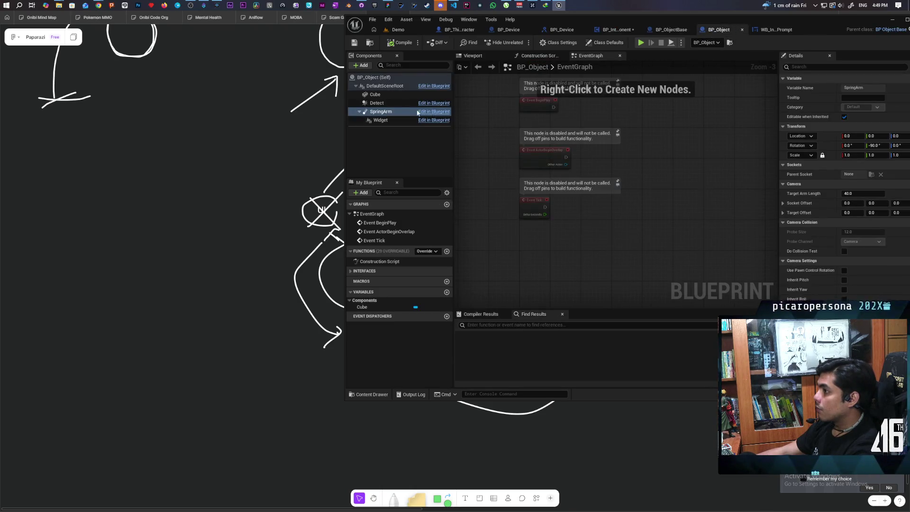
left_click(375, 94)
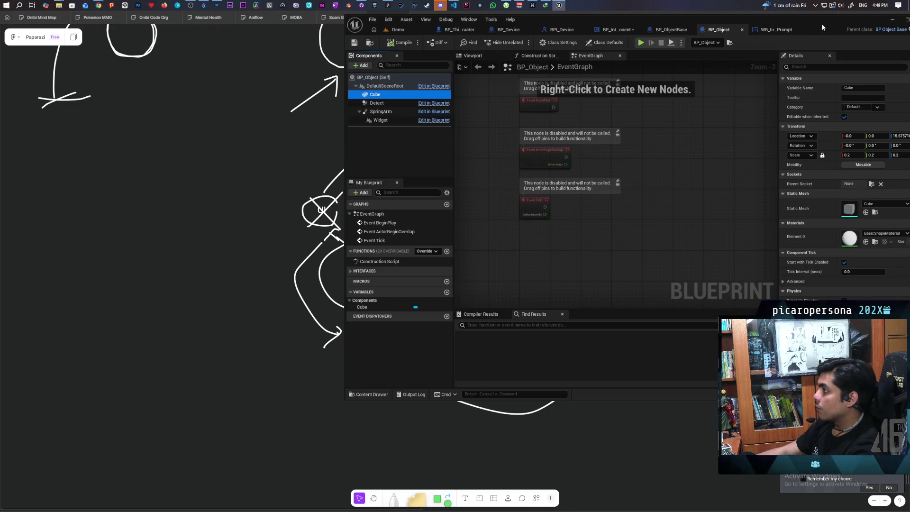
left_click_drag(820, 24, 737, 31)
- Give the Cube a Custom collision preset that blocks the Object channel
left_click(725, 74)
type("col")
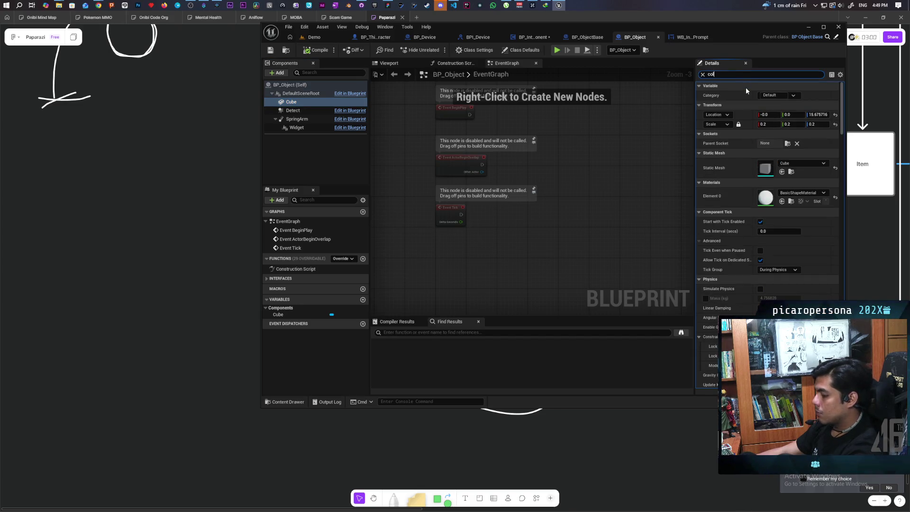
type("li")
left_click(788, 144)
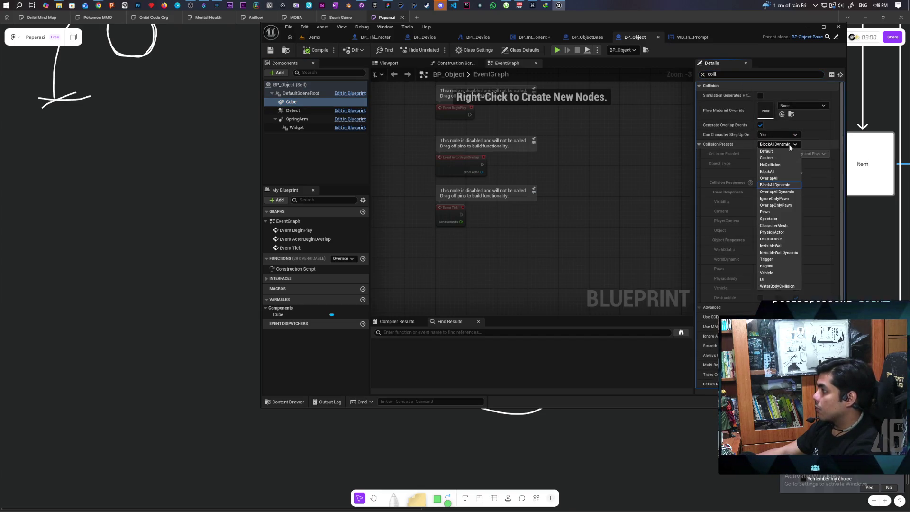
left_click(770, 158)
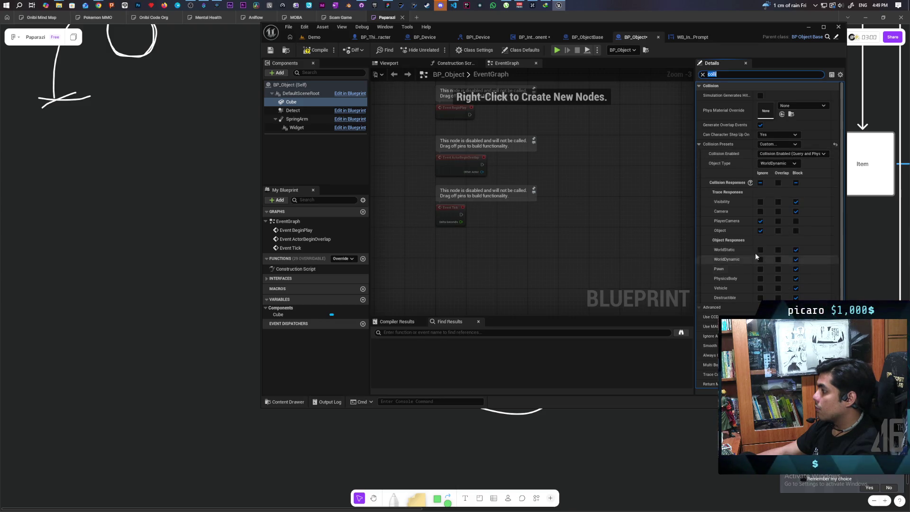
left_click(795, 231)
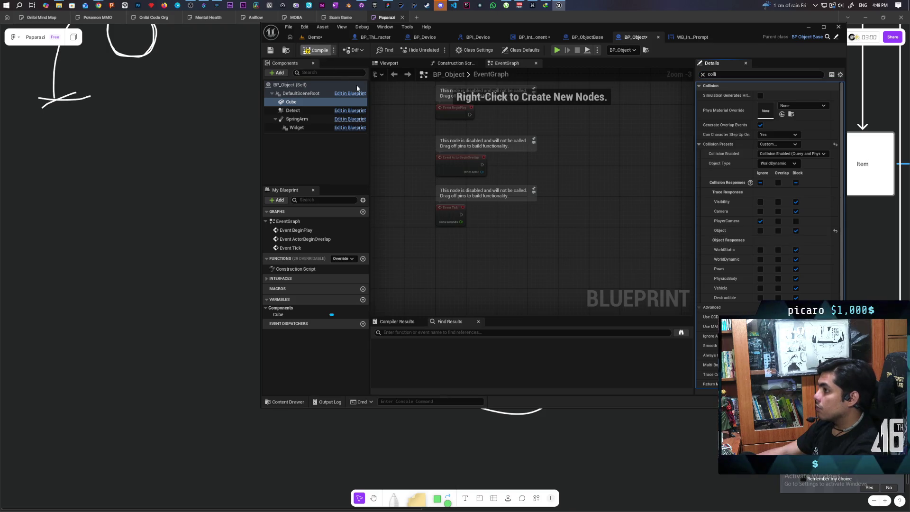
- Save the blueprints and bring up the sphere trace's channel choices in BP_InteractComponent's Trace Sphere graph
key("ctrl+s")
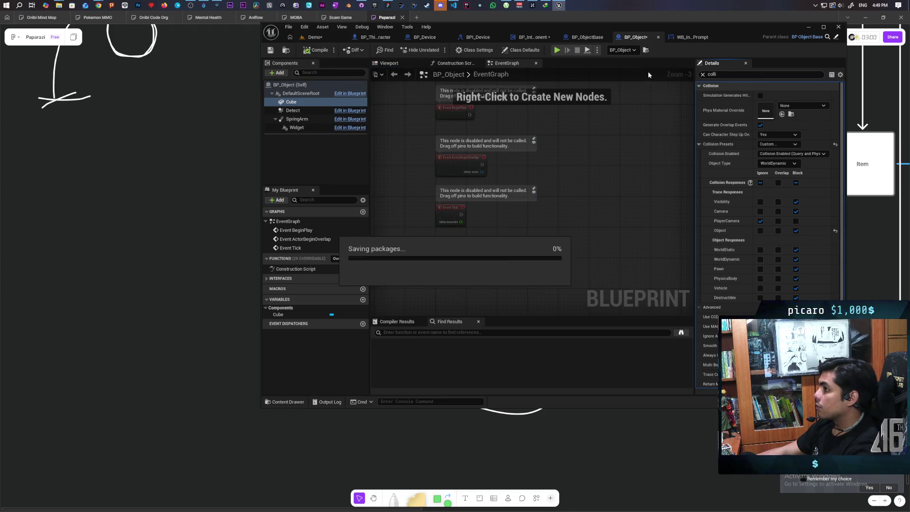
left_click(532, 37)
left_click(624, 192)
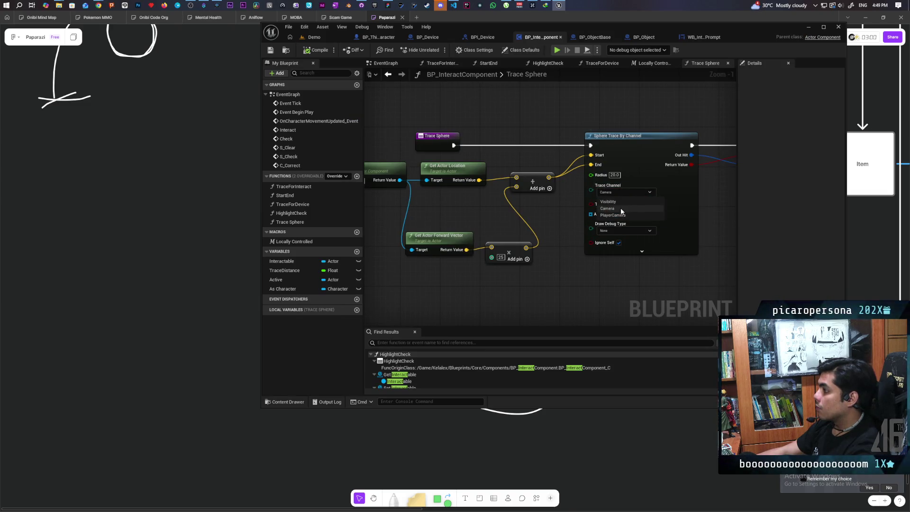
- Set the Sphere Trace By Channel node's Trace Channel to Object
left_click(626, 209)
right_click(650, 169)
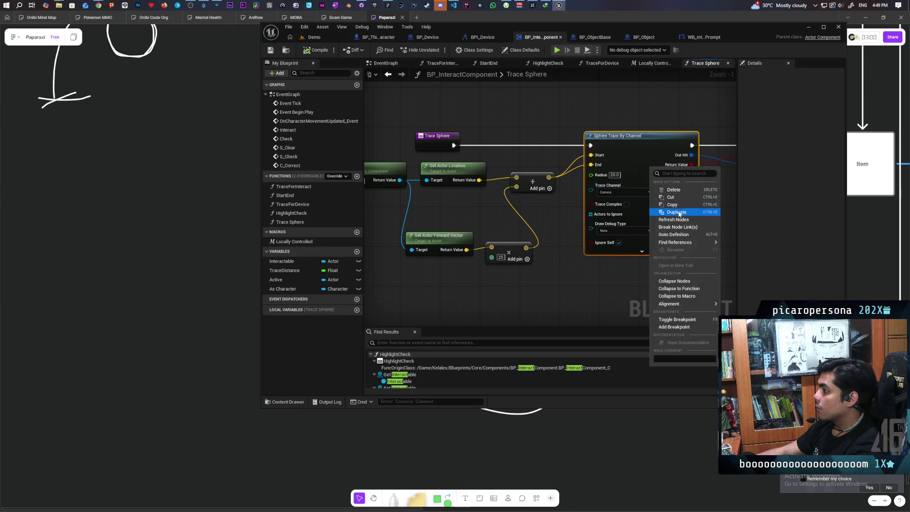
left_click(624, 192)
left_click(624, 192)
left_click(609, 222)
left_click(630, 282)
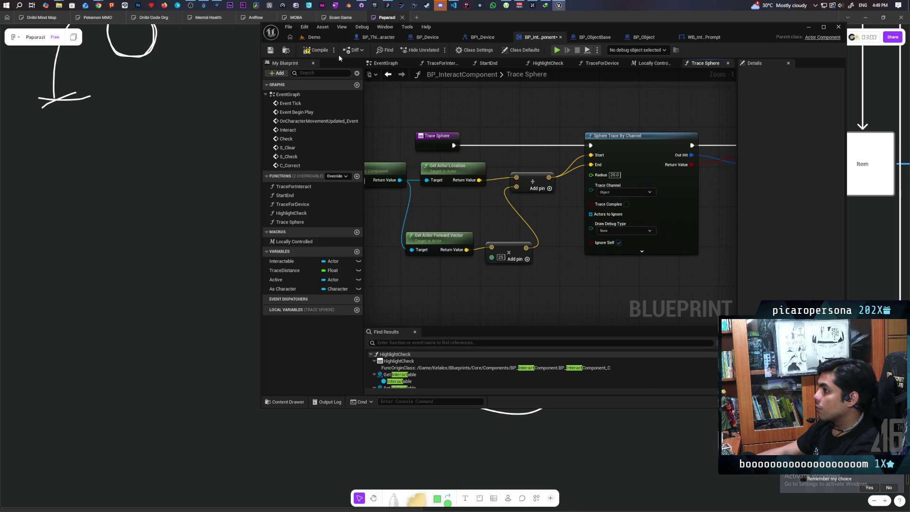
- Save BP_InteractComponent and start a multi-client play session from the Demo level
left_click(271, 50)
left_click(312, 37)
left_click(437, 50)
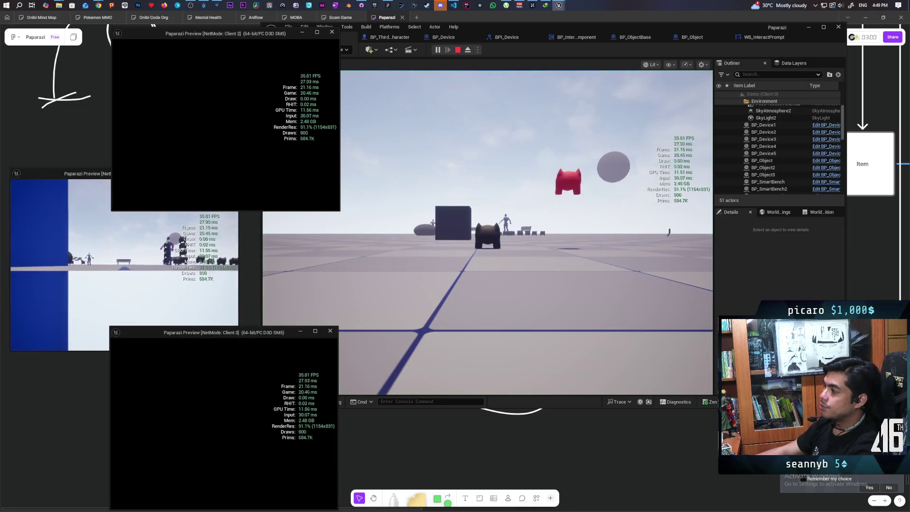
- Walk the Client 2 character up to the cubes to trigger the interact prompt, then stop play
key("alt+Tab")
left_click(198, 207)
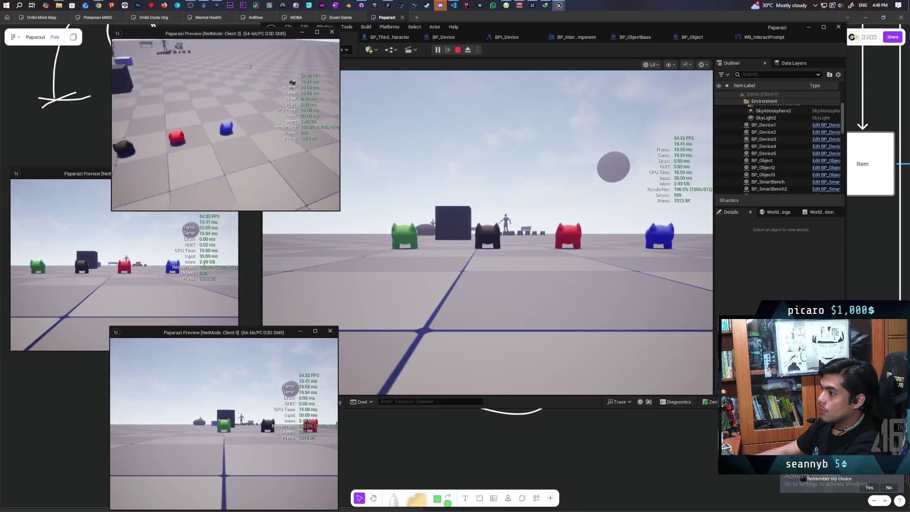
key("w")
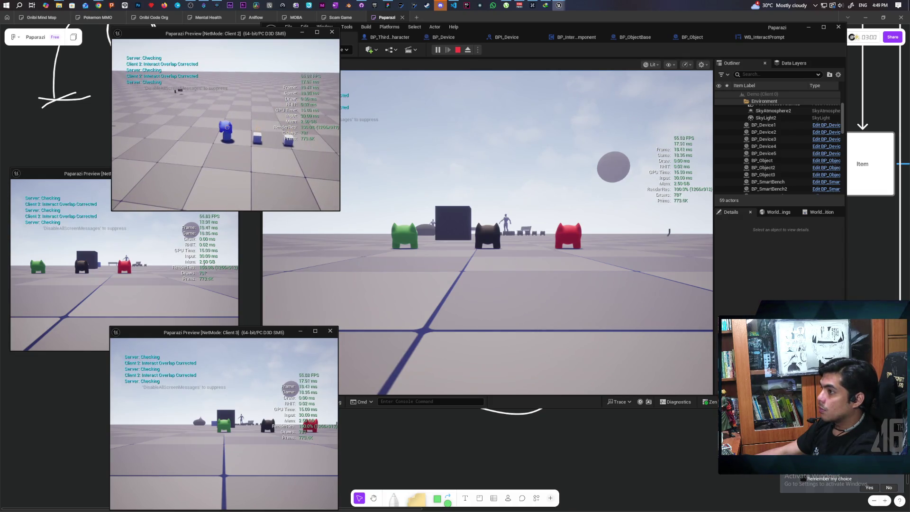
key("s")
key("w")
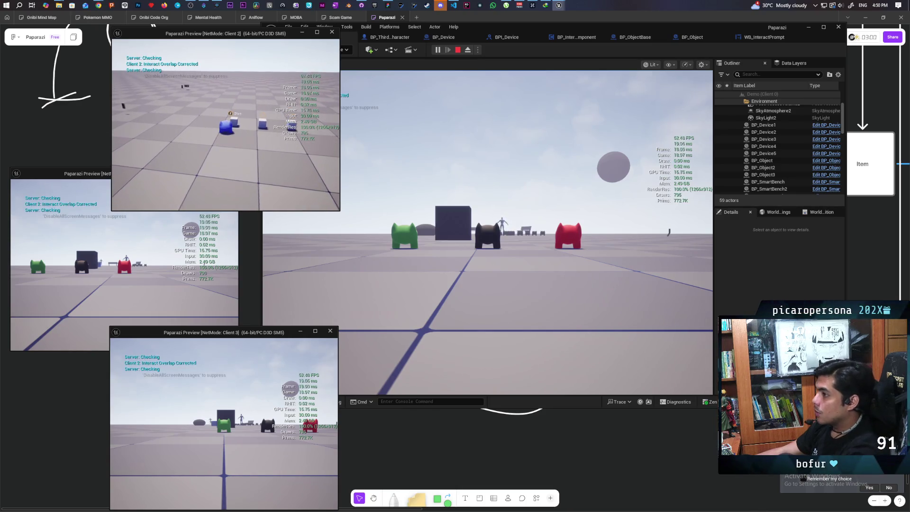
key("Escape")
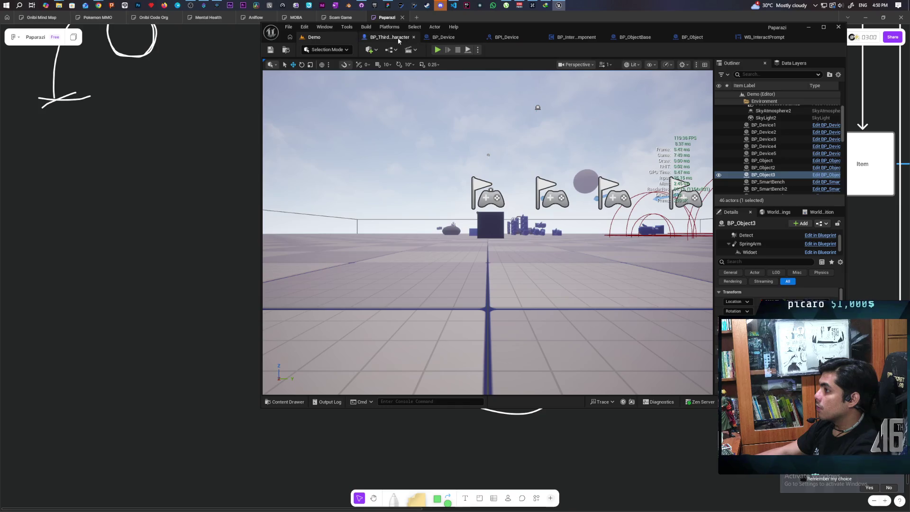
- Look over BP_InteractComponent's Trace Sphere and EventGraph, then start another four-client session in Demo
left_click(560, 39)
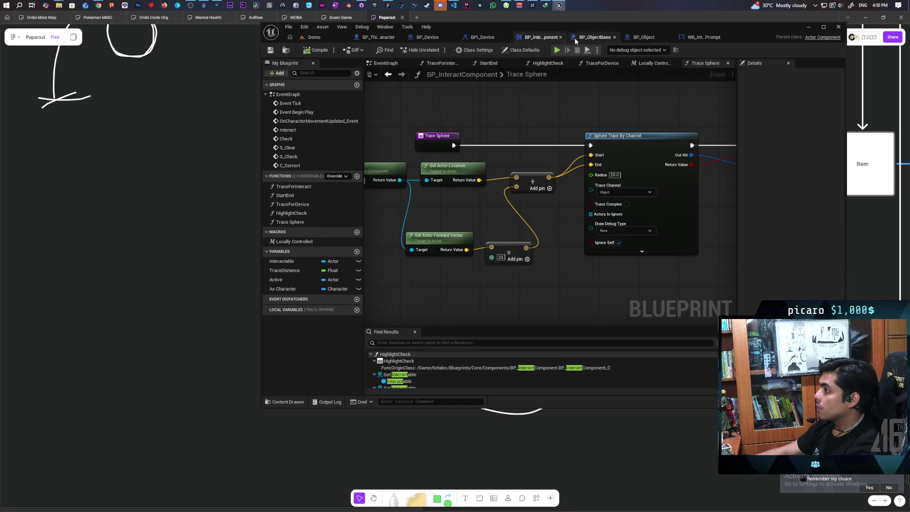
scroll(496, 121, "down", 3)
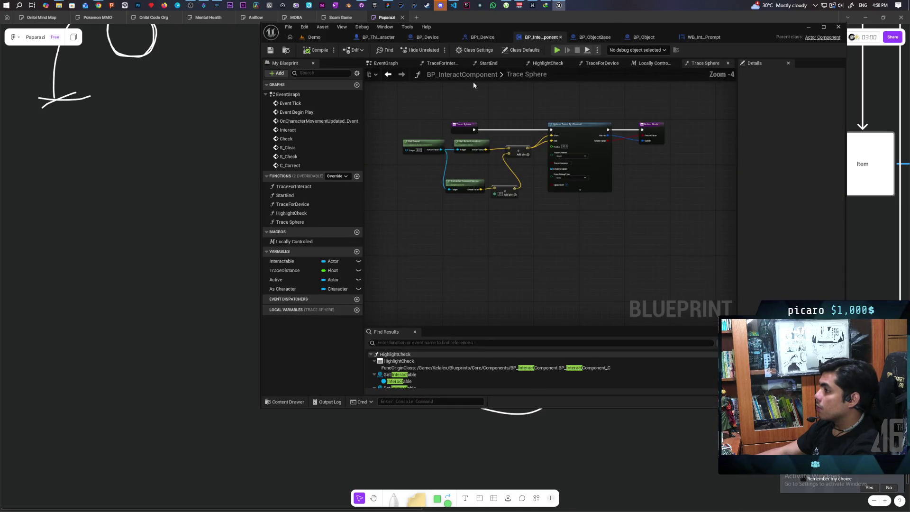
left_click(387, 75)
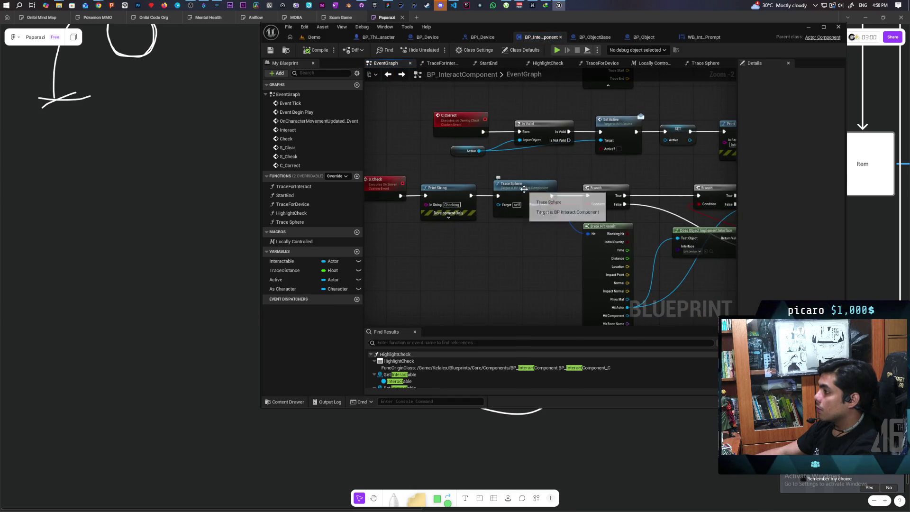
left_click(334, 38)
left_click(437, 49)
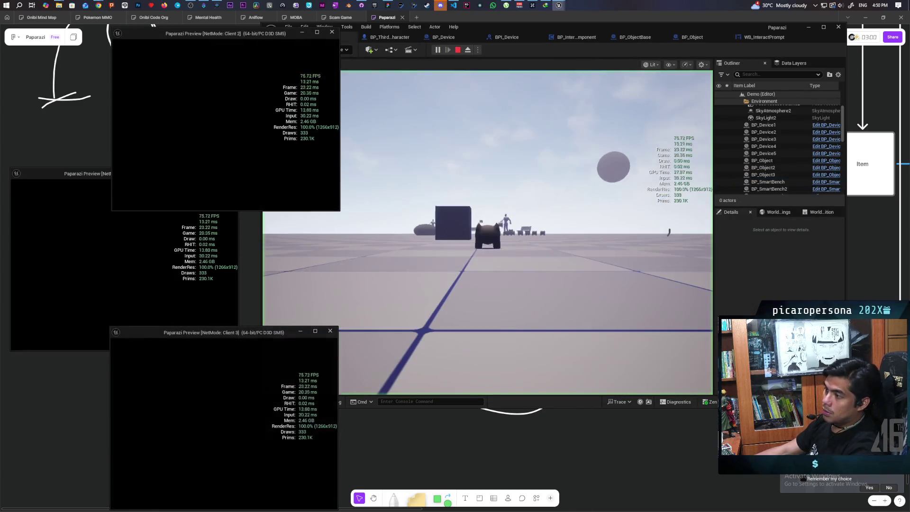
- Step past the Trace Sphere breakpoint with F10, read the hit result values, then restart play
key("alt+Tab")
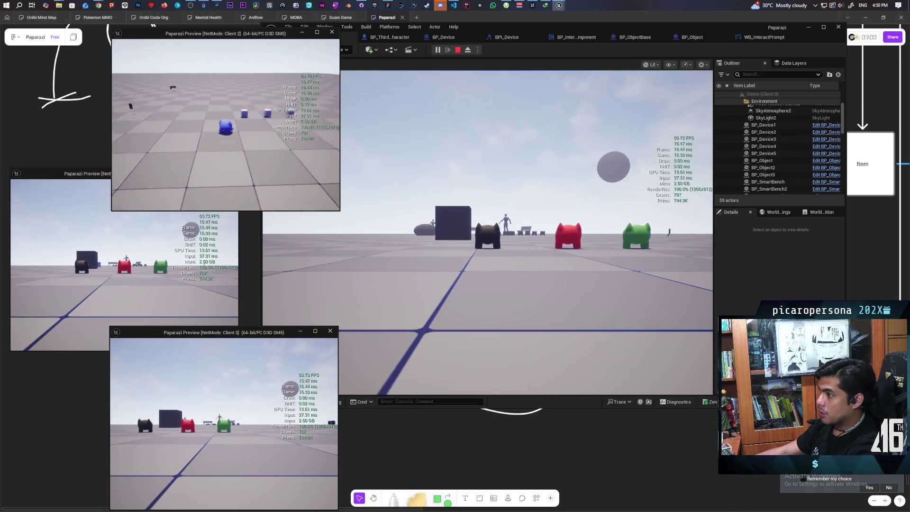
key("alt+Tab")
scroll(550, 195, "up", 2)
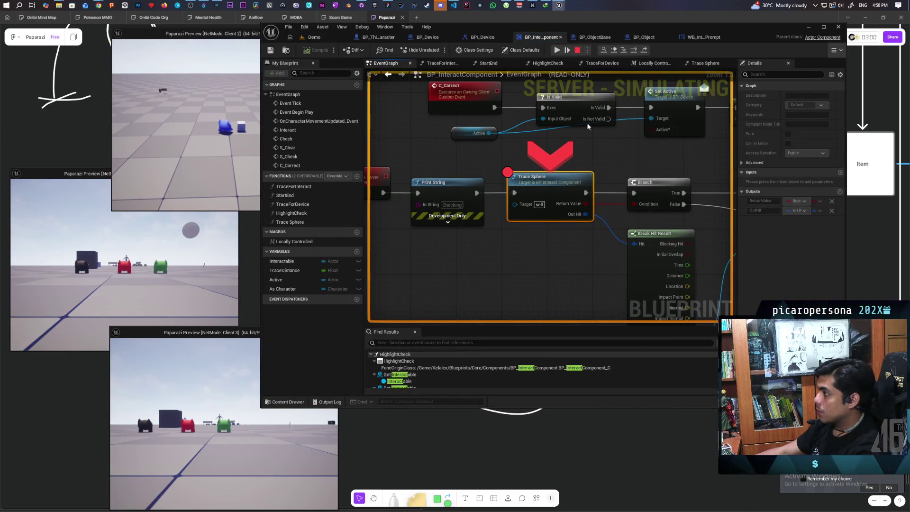
key("F10")
key("F10")
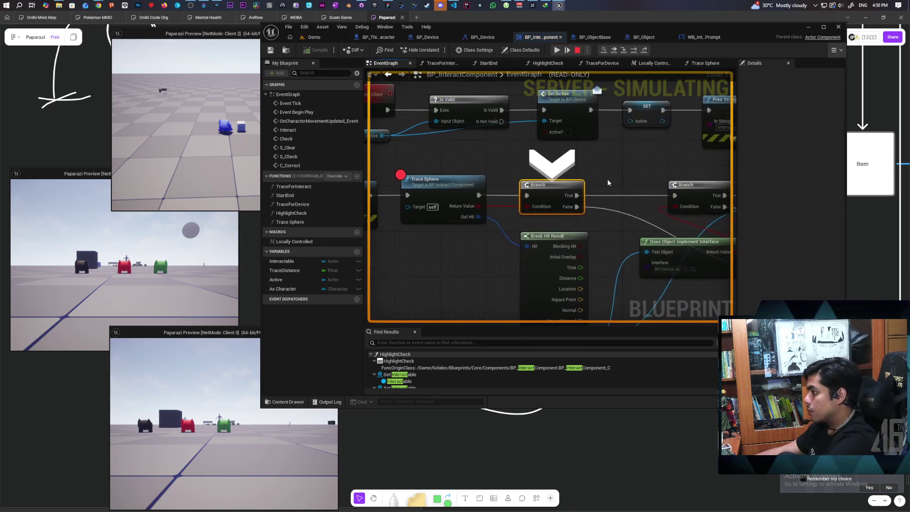
left_click_drag(465, 245, 540, 216)
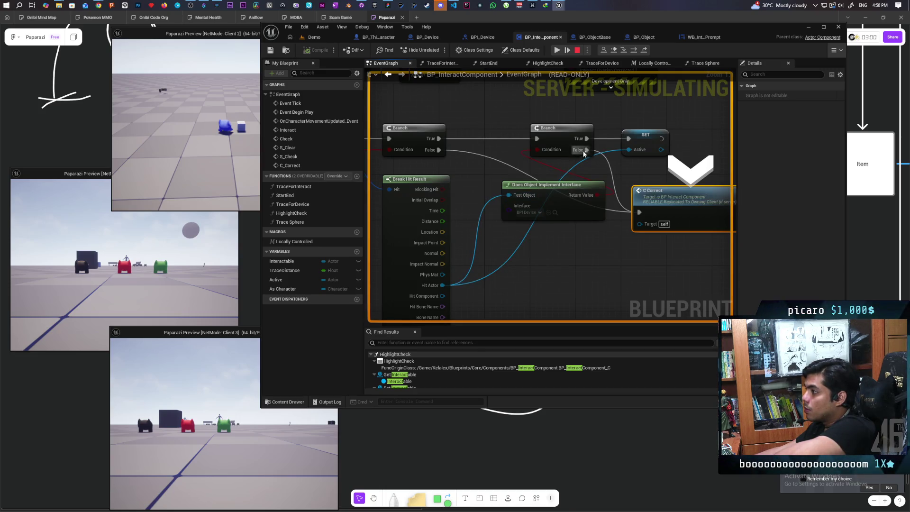
mouse_move(538, 150)
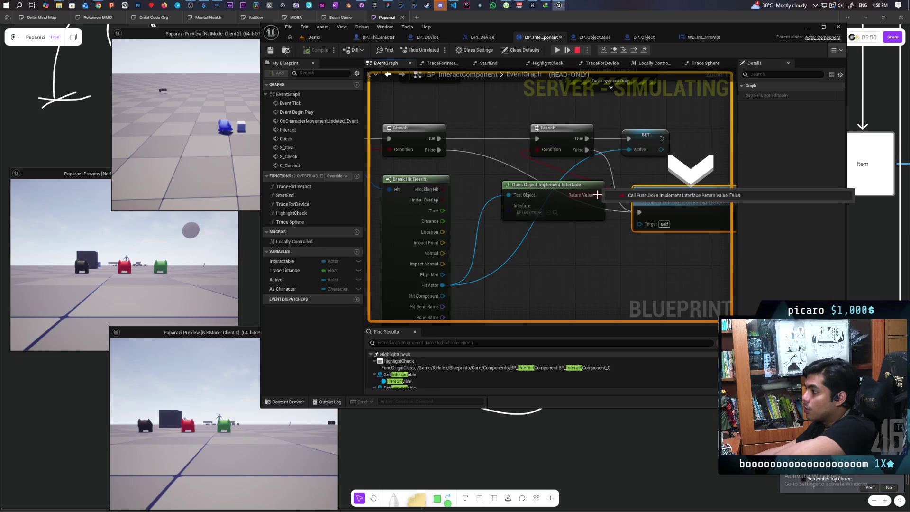
mouse_move(510, 199)
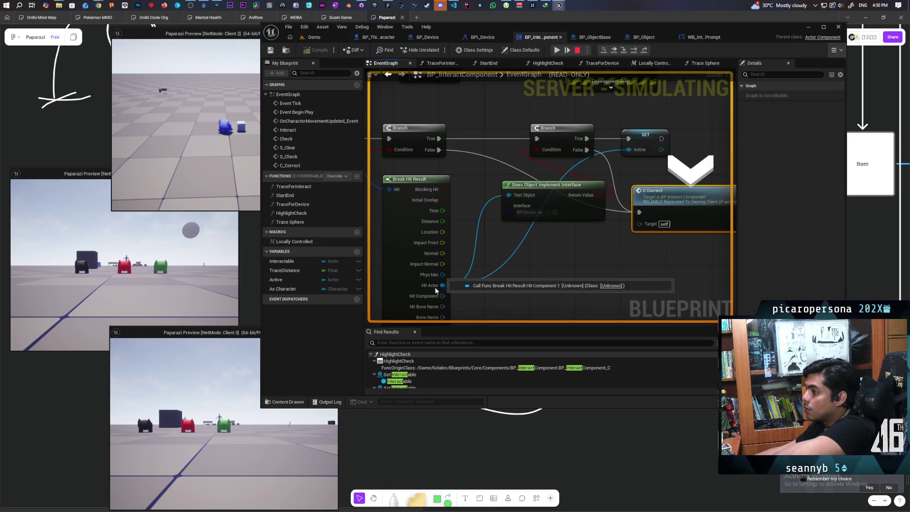
left_click(577, 49)
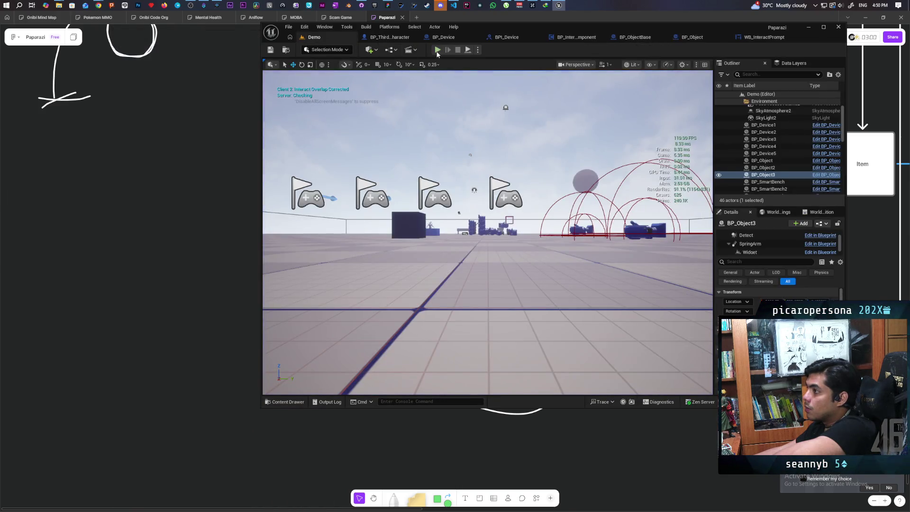
left_click(438, 51)
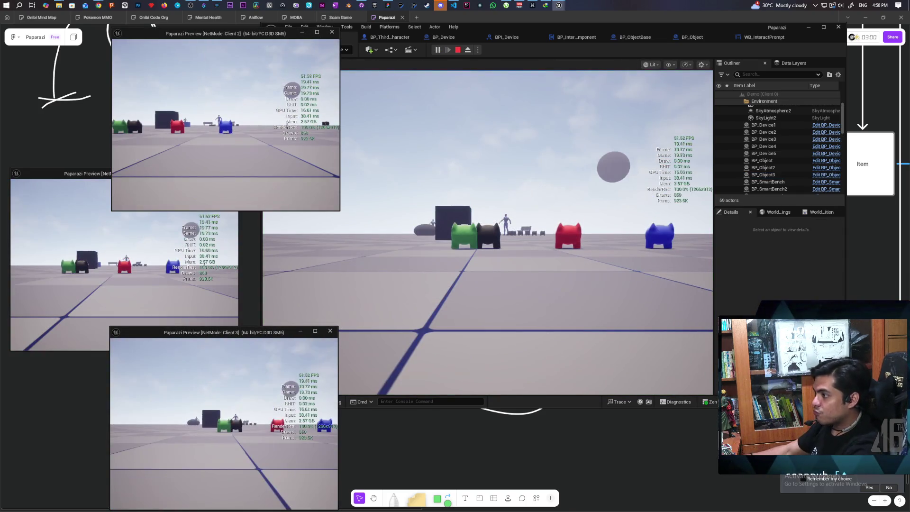
- Run the host character to the blue cubes and back, then walk Client 2 to them
left_click(365, 311)
key("w")
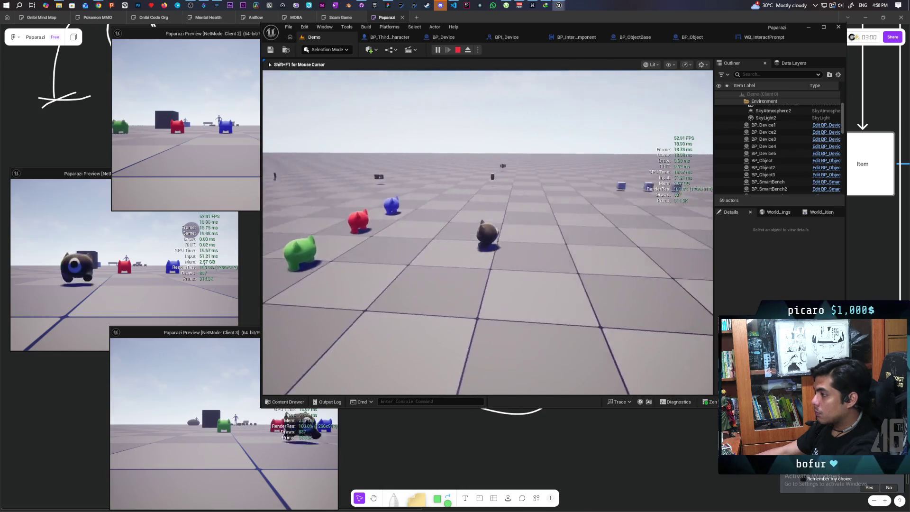
key("w")
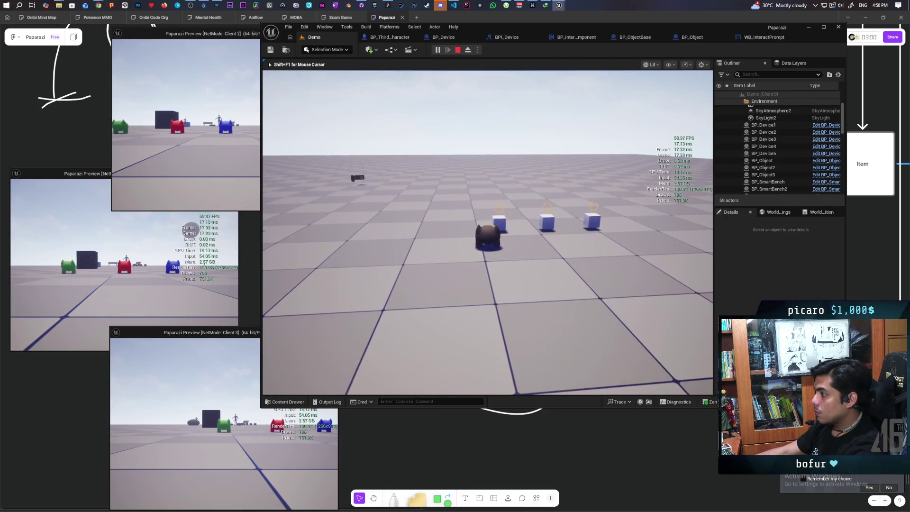
key("w")
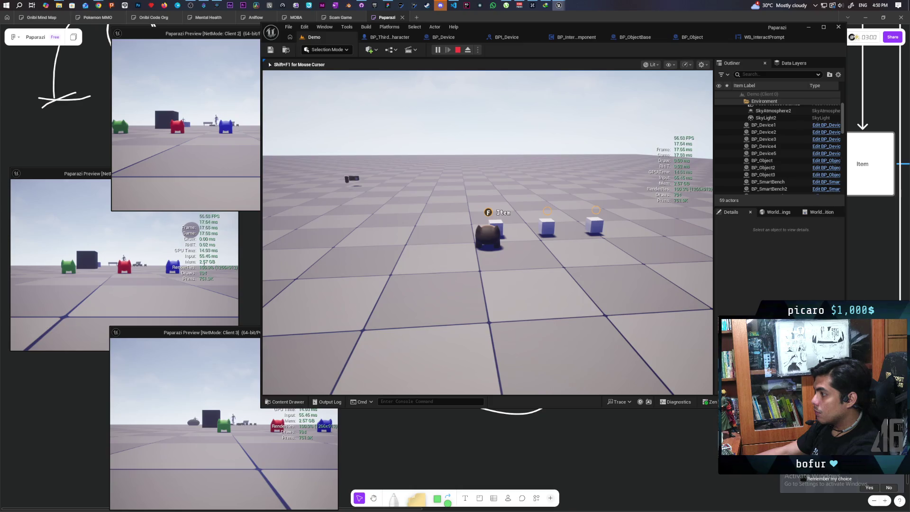
key("s")
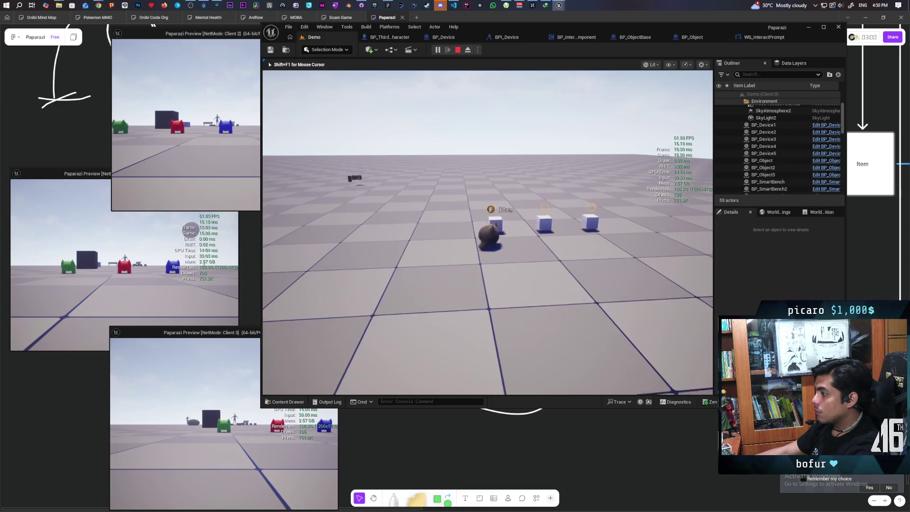
key("alt+Tab")
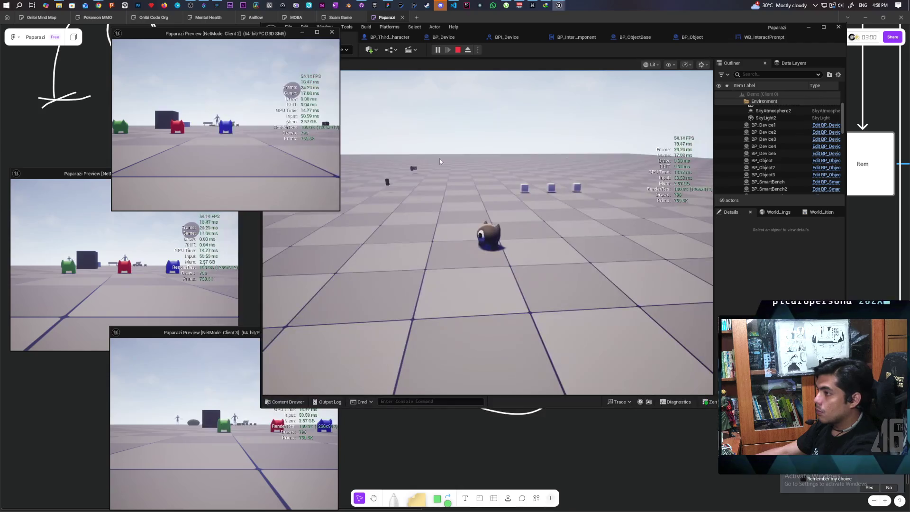
key("w")
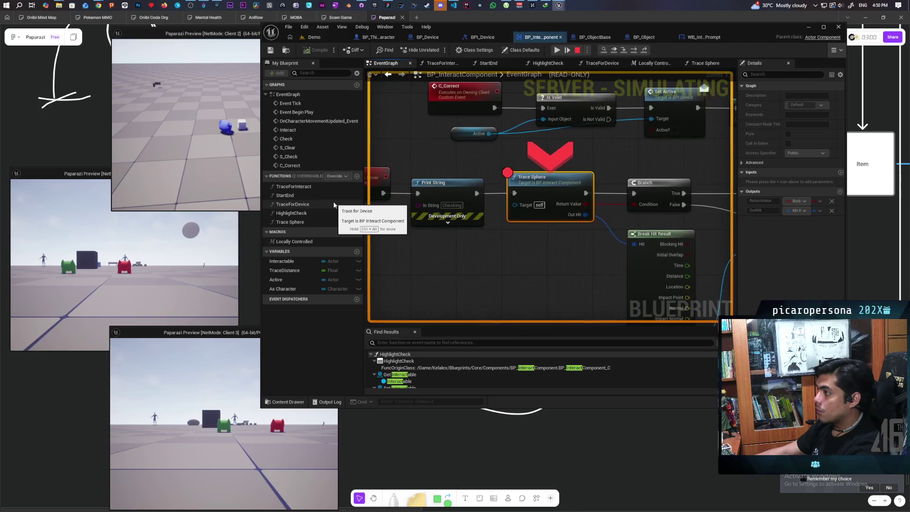
- Inspect Trace Sphere's Out Hit and False Return Value, then step with F10 to the Branch
right_click(587, 201)
right_click(586, 216)
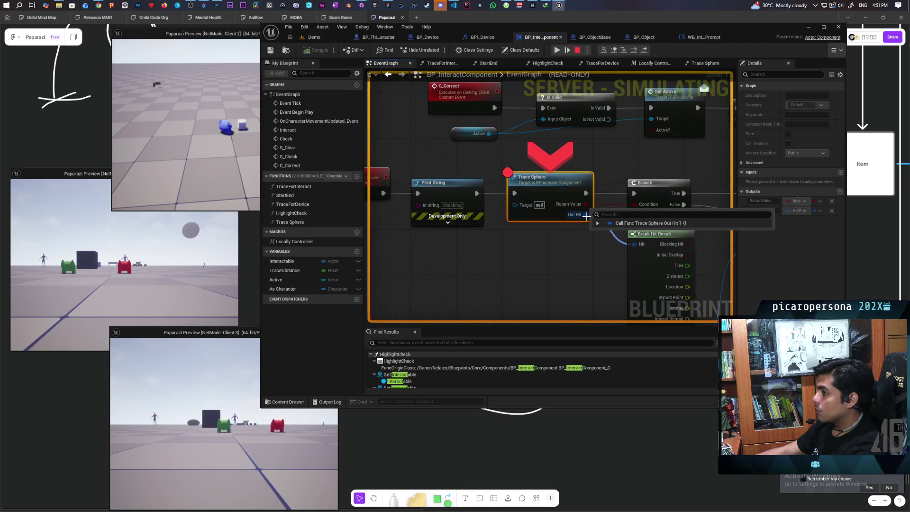
mouse_move(586, 209)
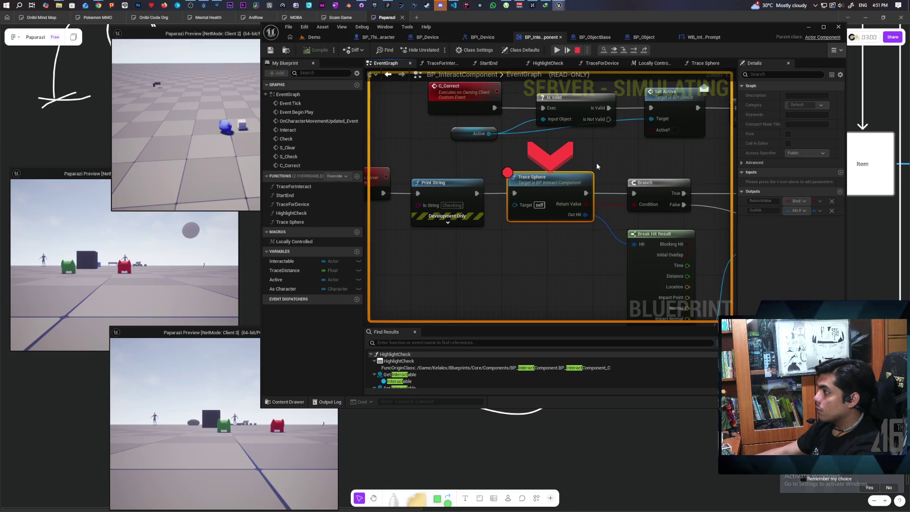
mouse_move(687, 255)
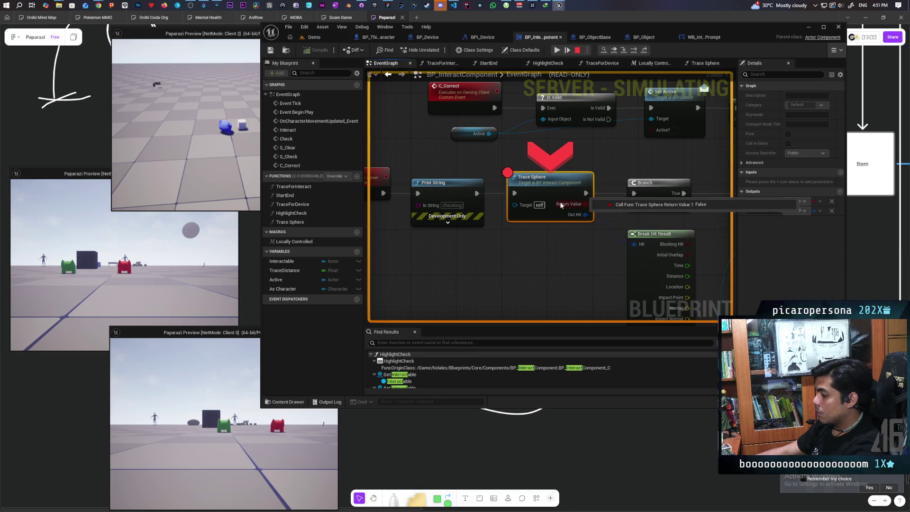
key("F10")
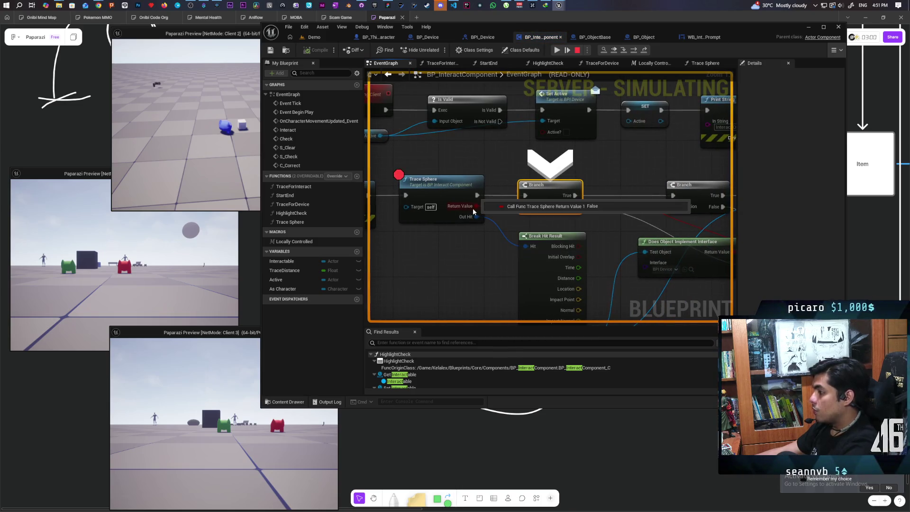
mouse_move(745, 35)
left_mouse_down()
mouse_move(755, 178)
mouse_move(746, 98)
mouse_move(754, 87)
left_mouse_up()
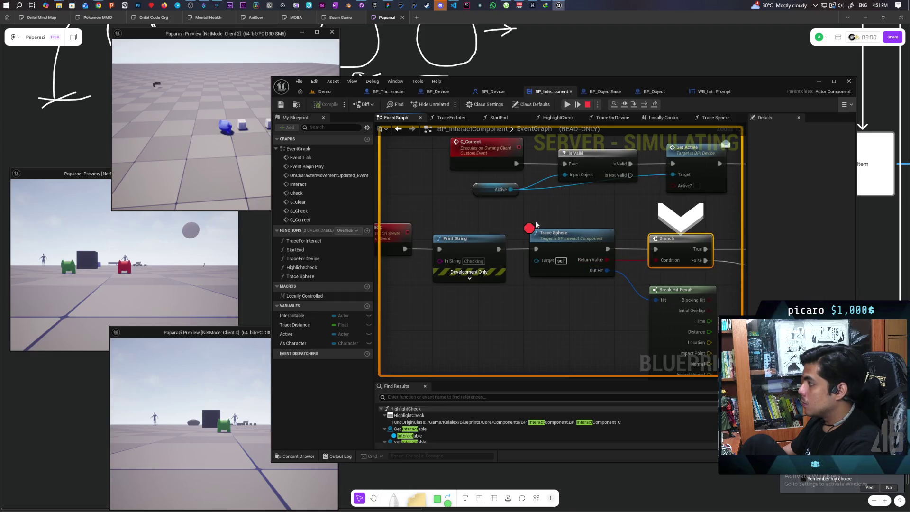
- Stop play, open Trace Sphere, then select BP_Object's Cube and clear the 'colli' Details filter
left_click(585, 105)
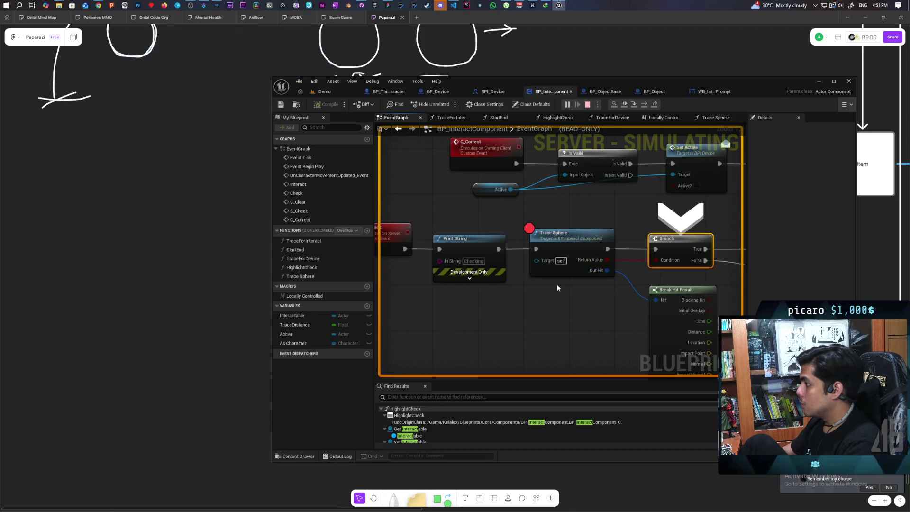
double_click(563, 242)
scroll(558, 252, "up", 3)
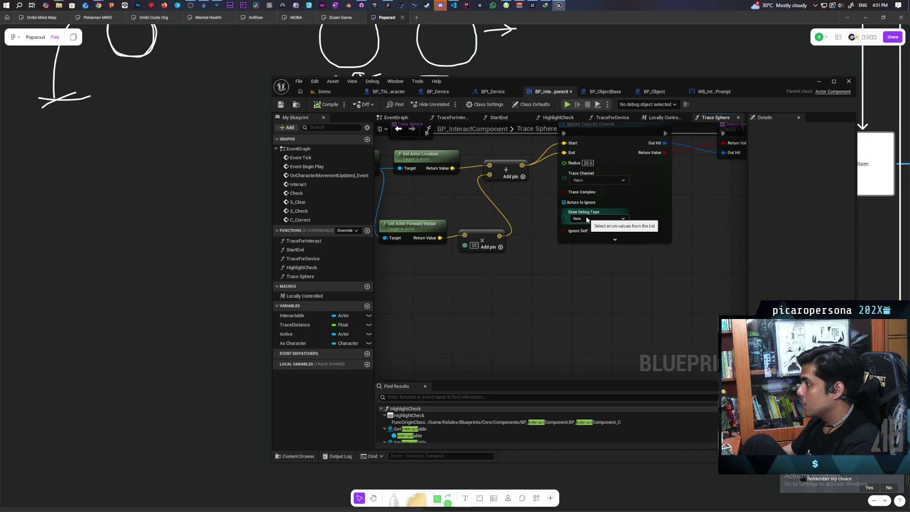
left_click(608, 96)
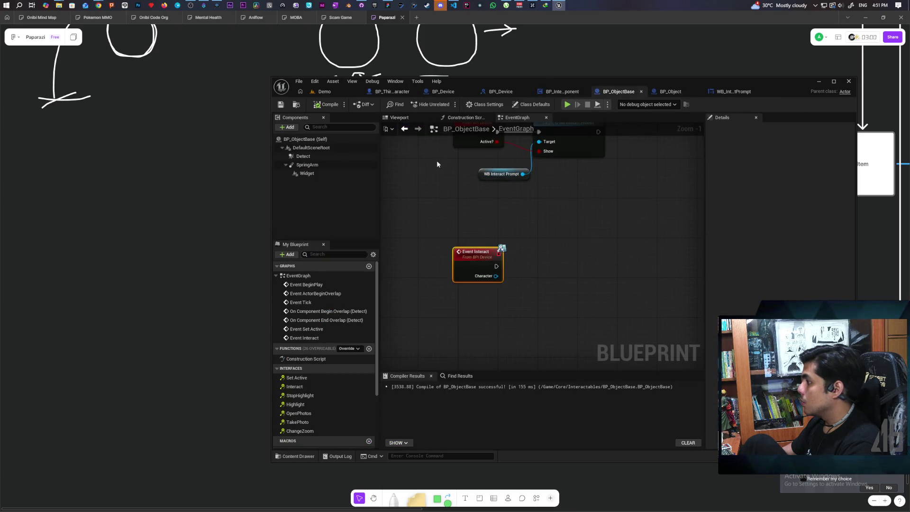
left_click(670, 91)
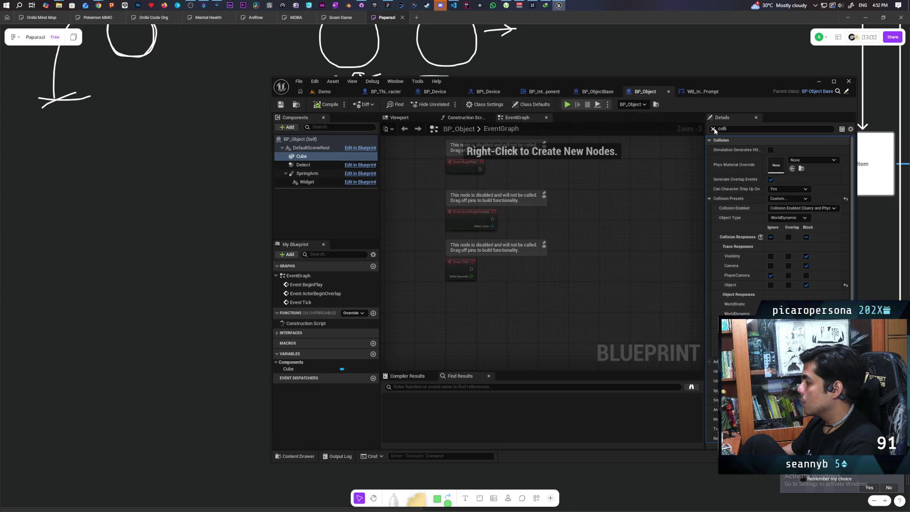
left_click(713, 129)
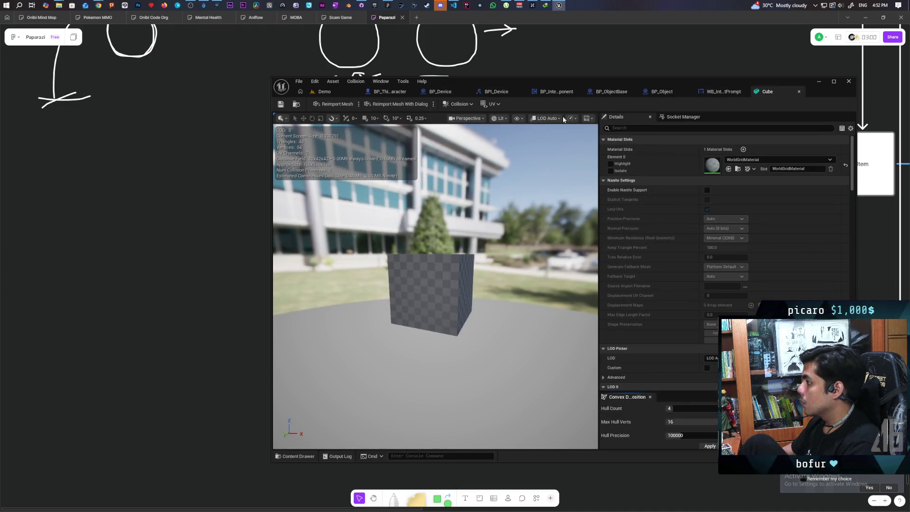
- Show the Cube mesh's Simple Collision outline, then close the Cube mesh editor
left_click(524, 117)
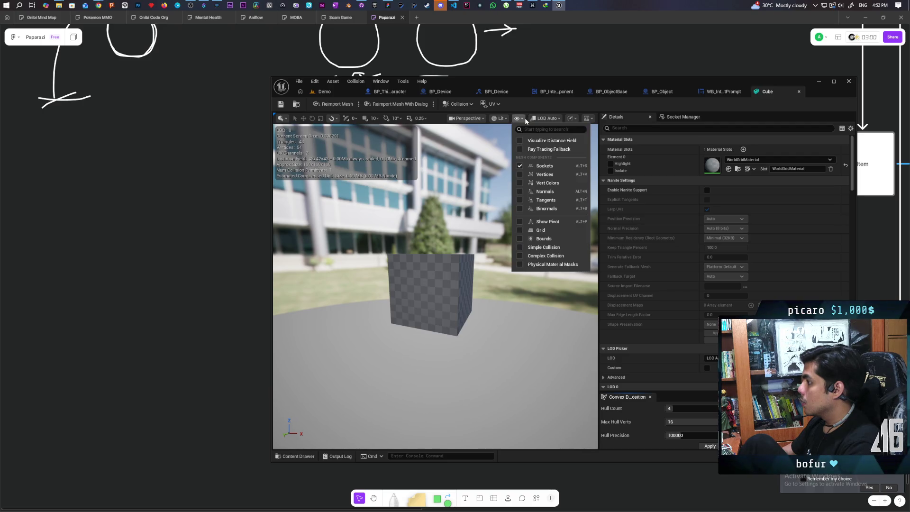
left_click(540, 252)
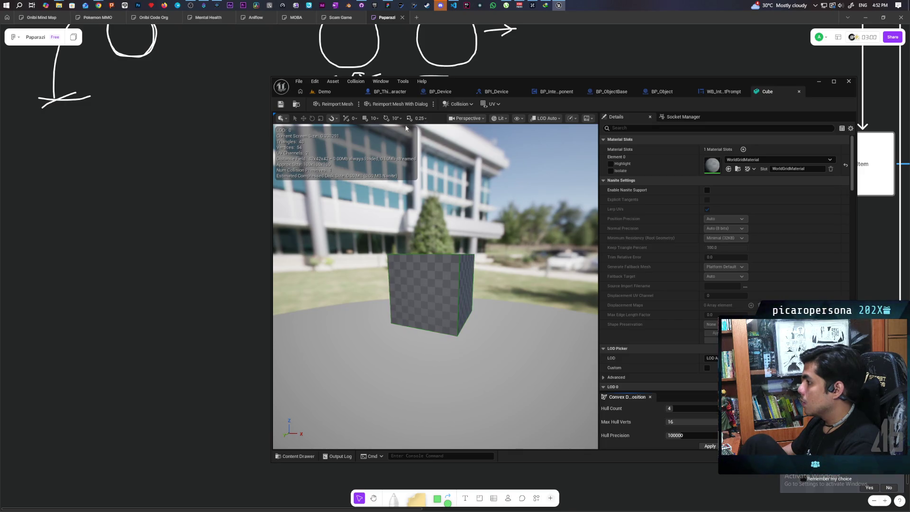
left_click(799, 93)
- Review BP_ObjectBase's overlap and interact events, then return to BP_InteractComponent's Trace Sphere graph
left_click(616, 92)
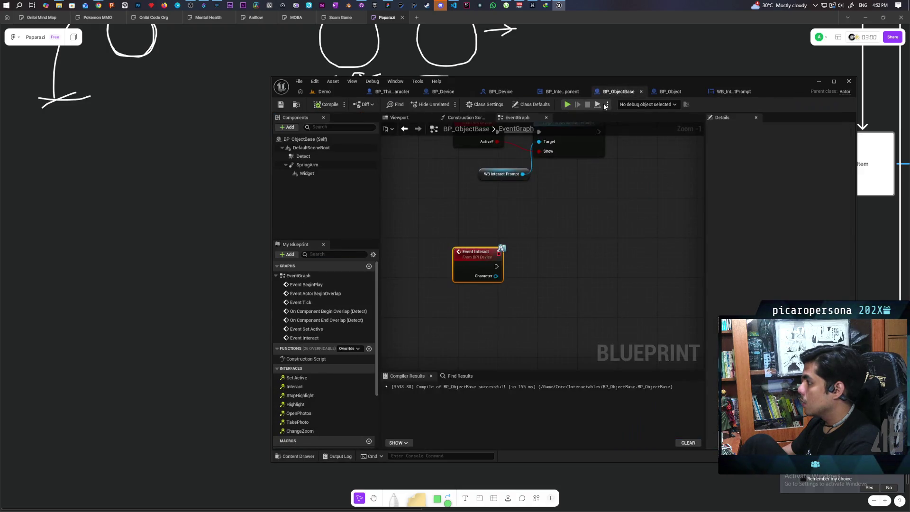
scroll(544, 299, "down", 3)
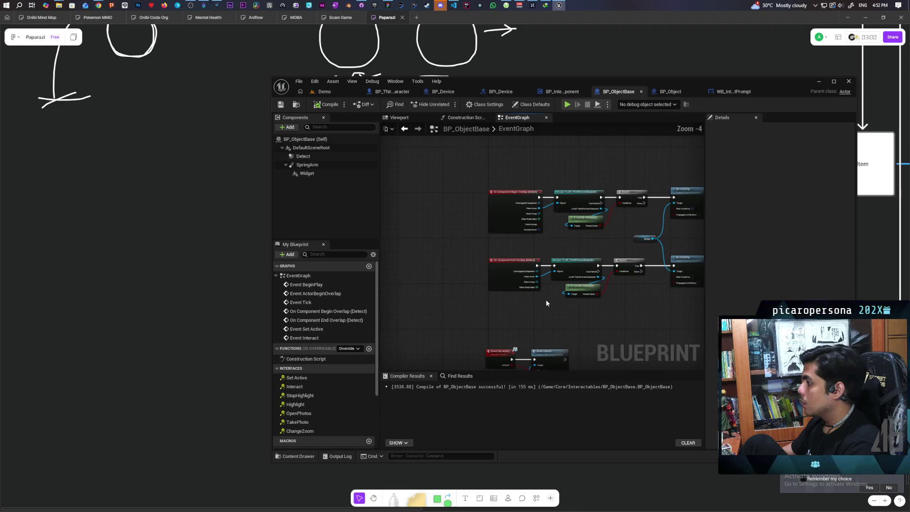
mouse_move(549, 321)
left_mouse_down()
mouse_move(543, 258)
mouse_move(546, 266)
left_mouse_up()
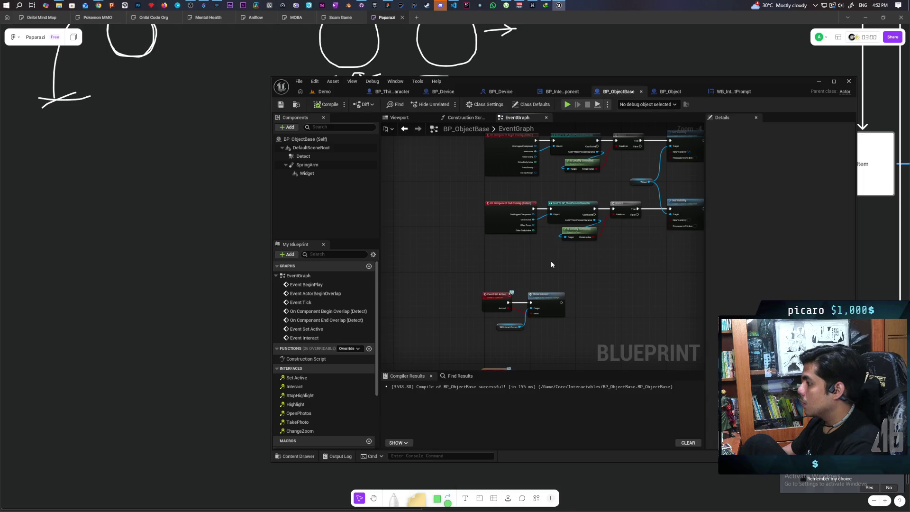
scroll(554, 251, "down", 3)
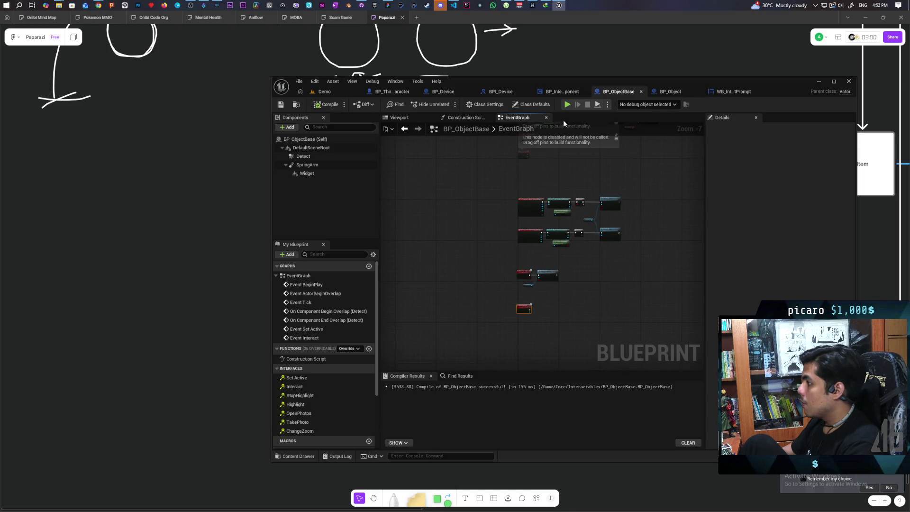
left_click(562, 91)
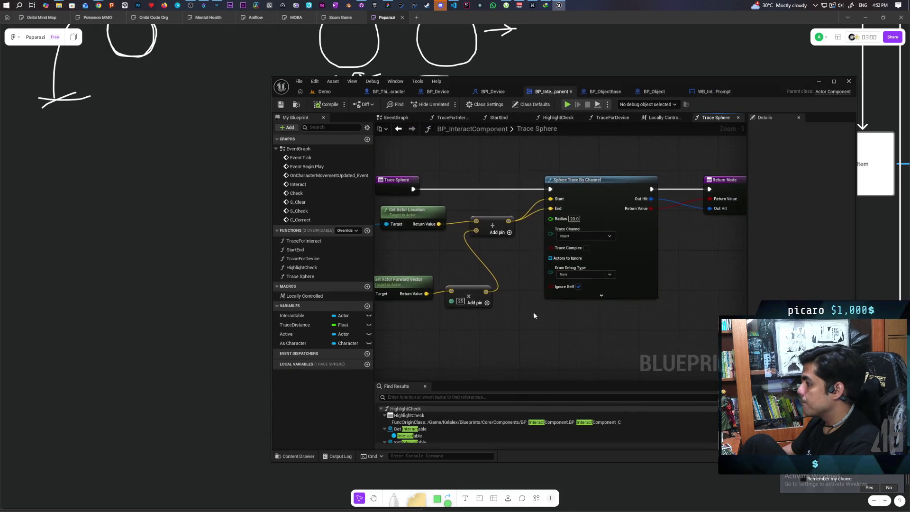
- Keep the sphere trace's channel as Object, set Draw Debug Type to For Duration, and return to Demo
mouse_move(546, 264)
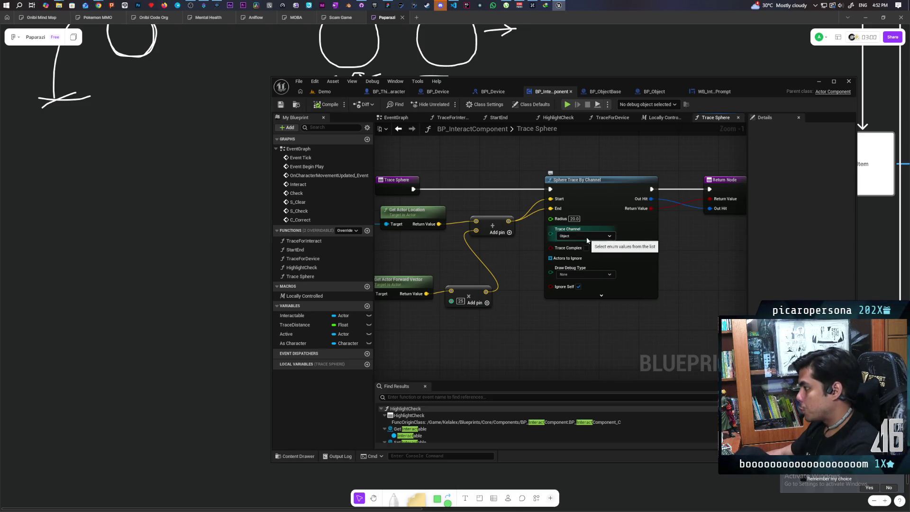
left_click(598, 238)
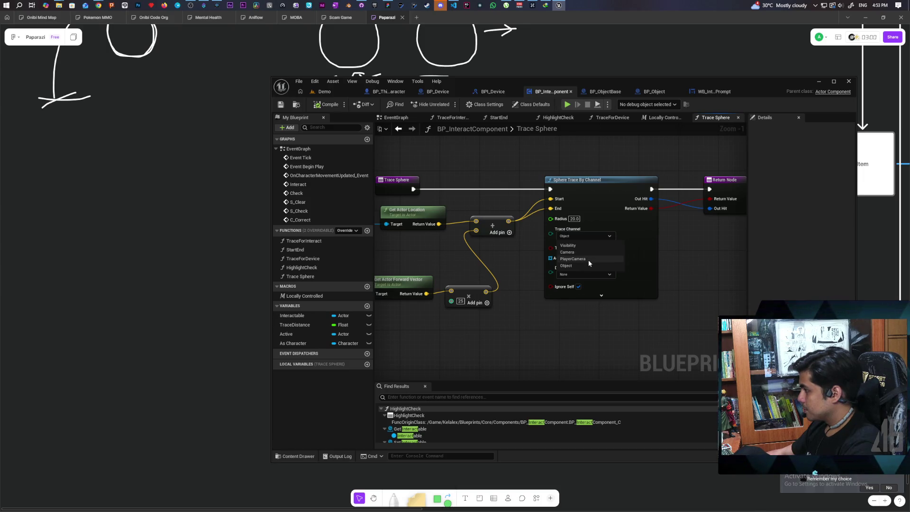
left_click(577, 266)
left_click(578, 274)
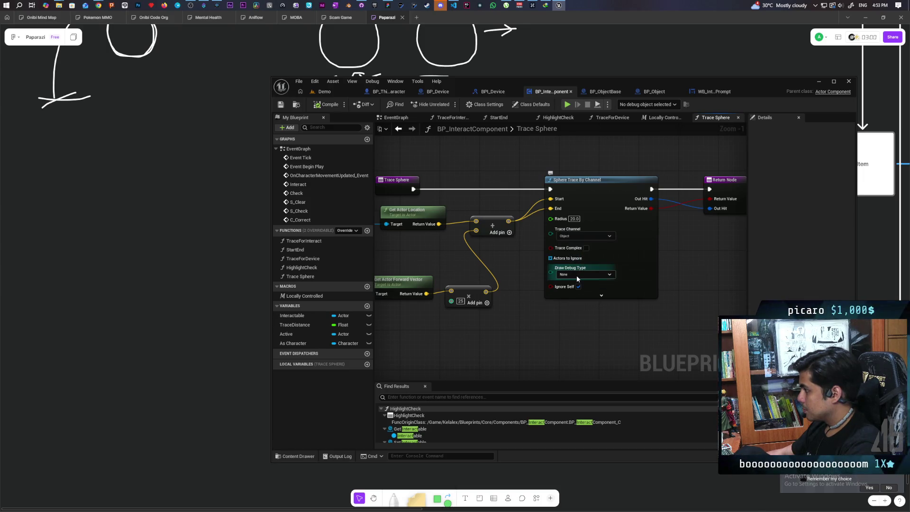
left_click(578, 297)
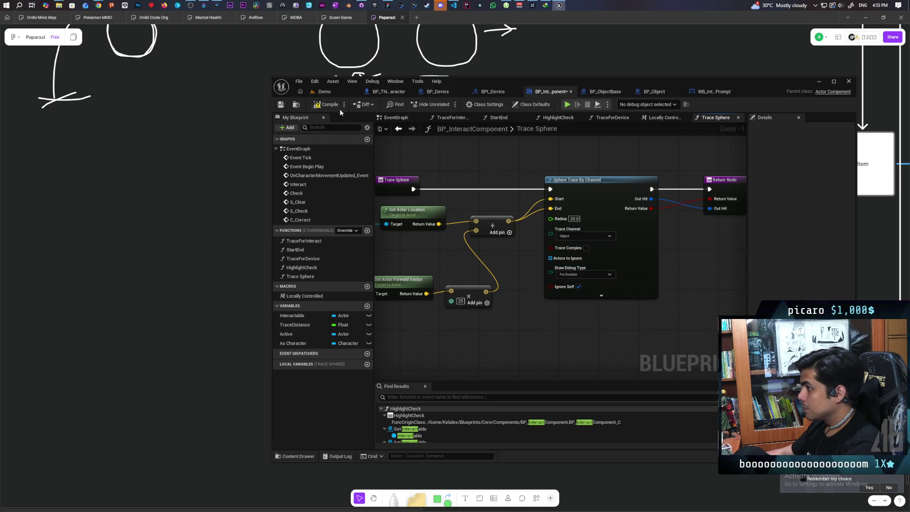
left_click(327, 92)
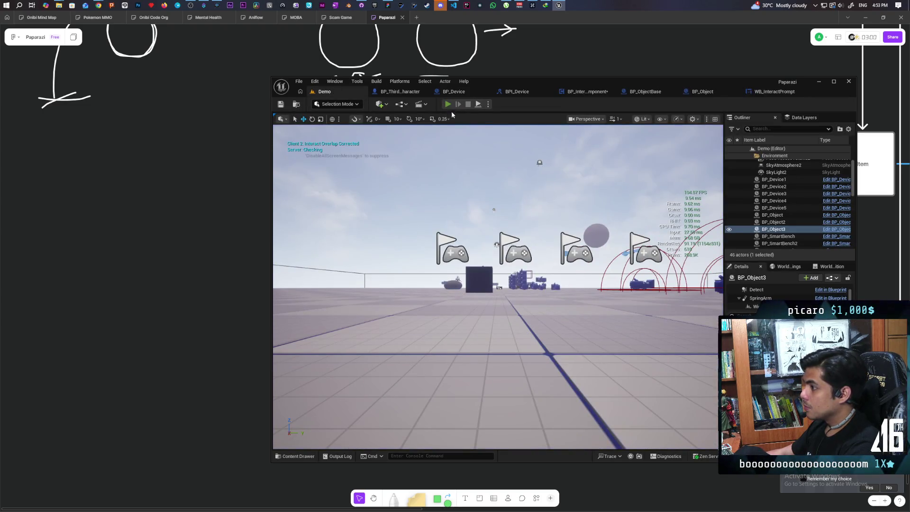
- Start the multiplayer playtest, run Client 2 toward the cubes, and interact to hit the Trace Sphere breakpoint
left_click(448, 104)
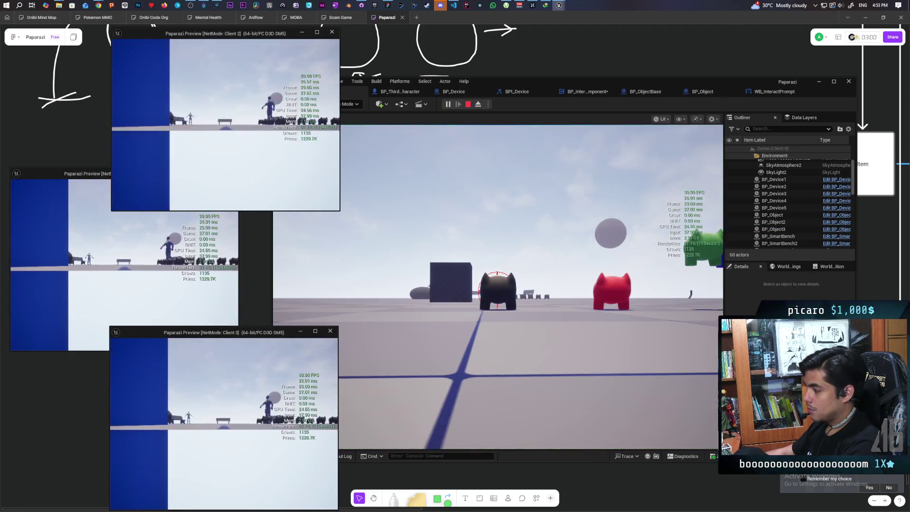
key("alt+Tab")
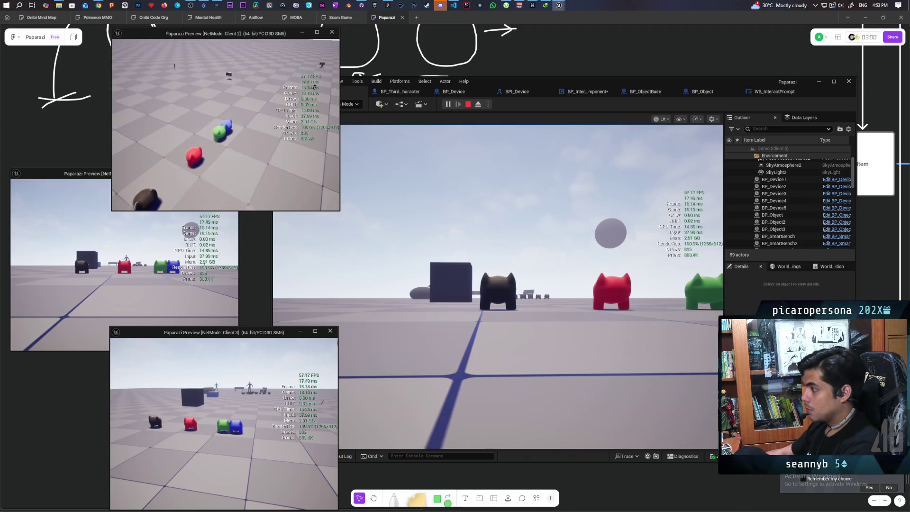
key("w")
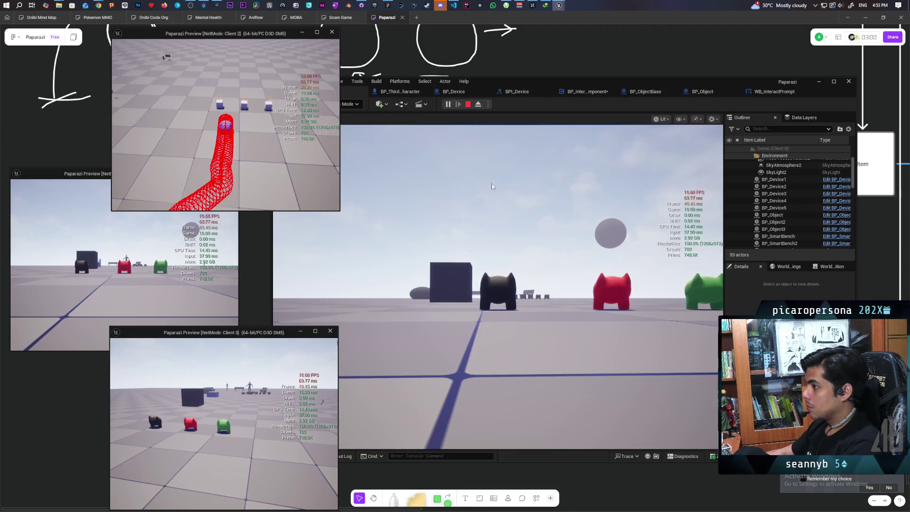
left_click(491, 186)
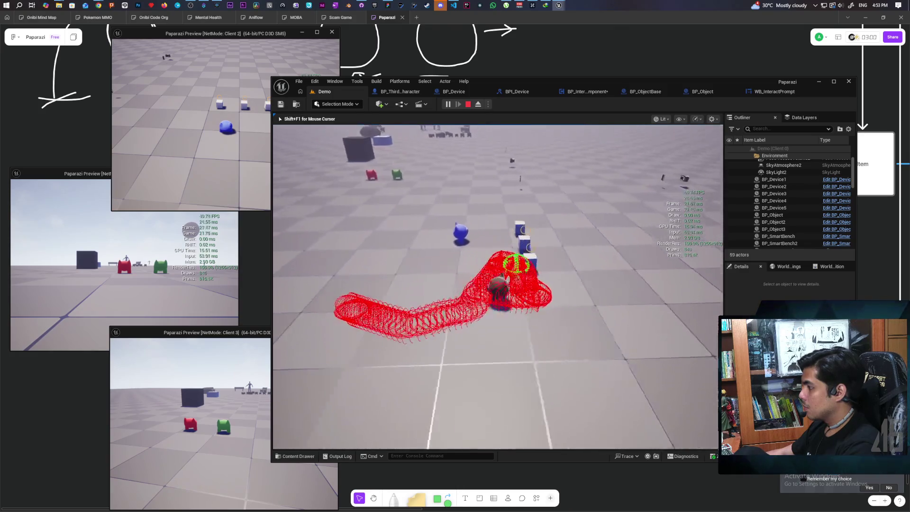
key("alt+Tab")
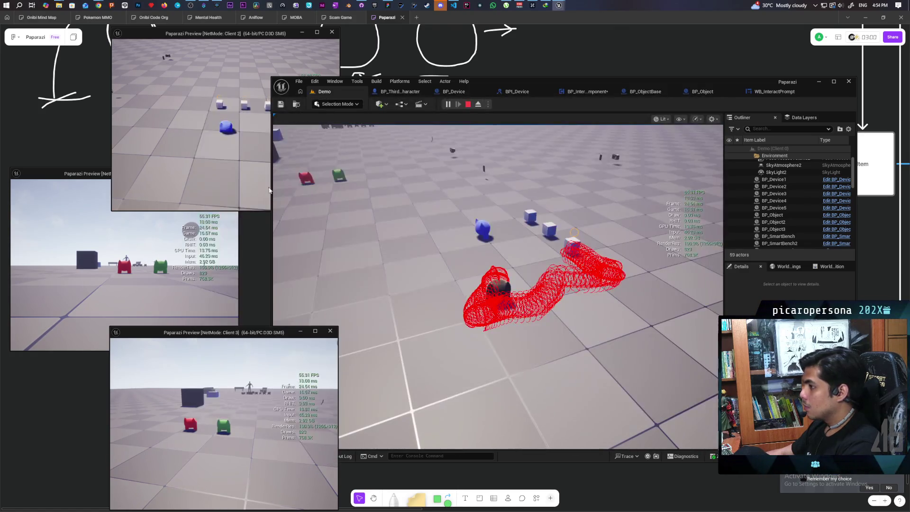
left_click(268, 189)
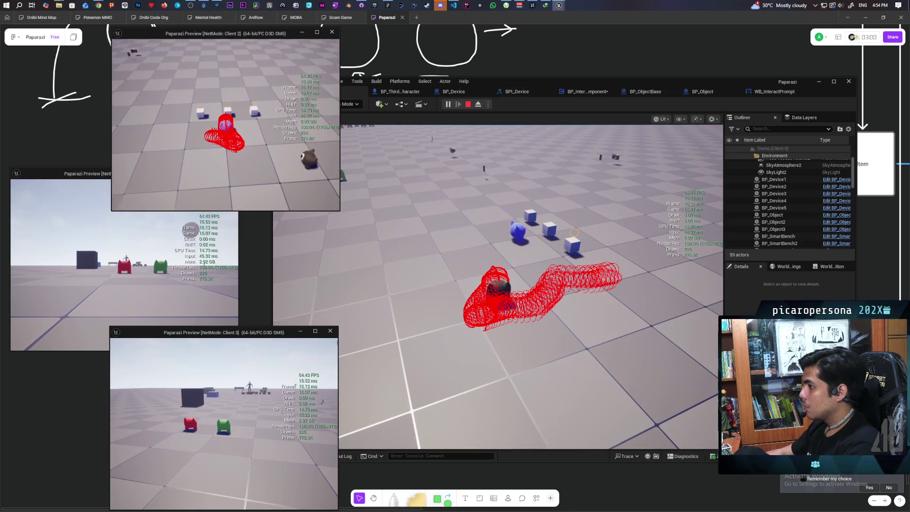
key("alt+Tab")
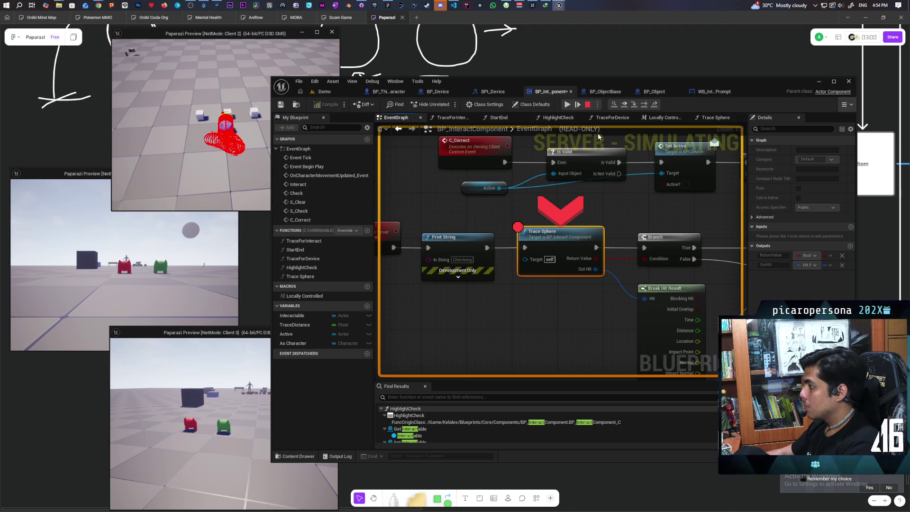
- Step the debugger through Branch and C Correct, back to Trace Sphere, then on to Branch again
mouse_move(596, 258)
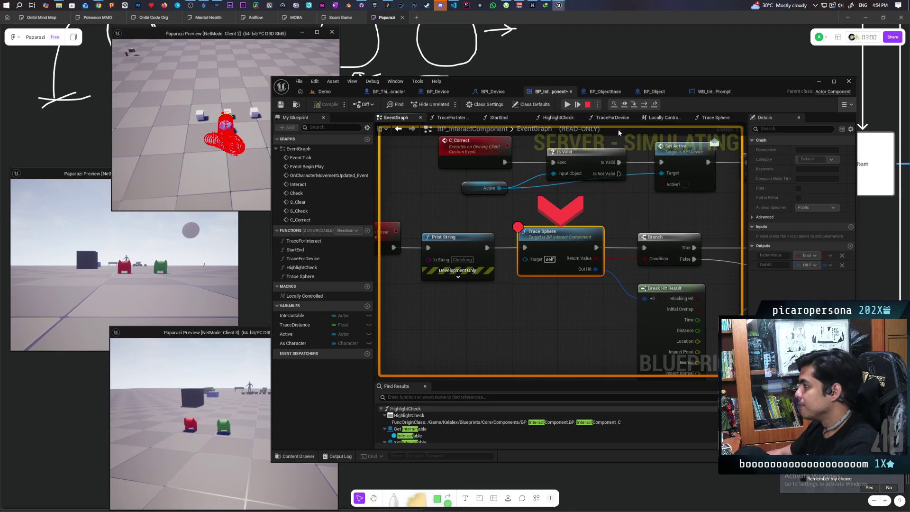
left_click(643, 106)
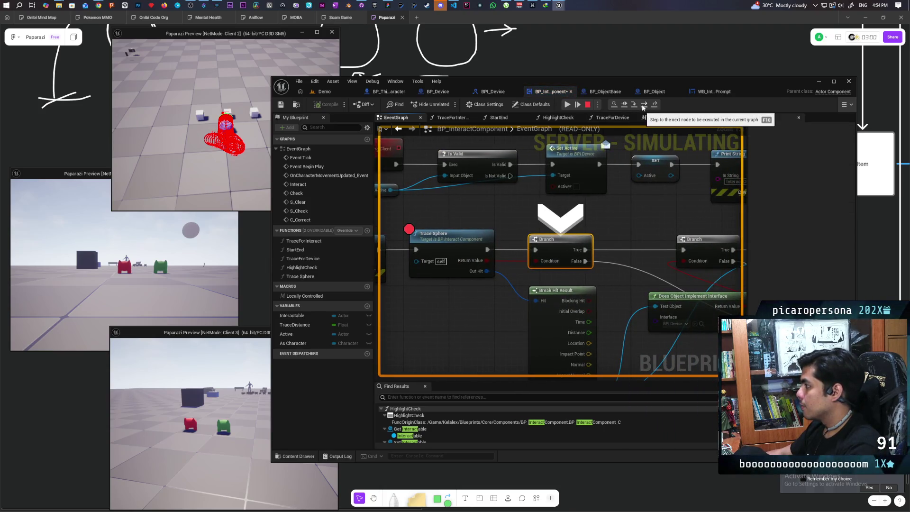
left_click(642, 105)
left_click(642, 105)
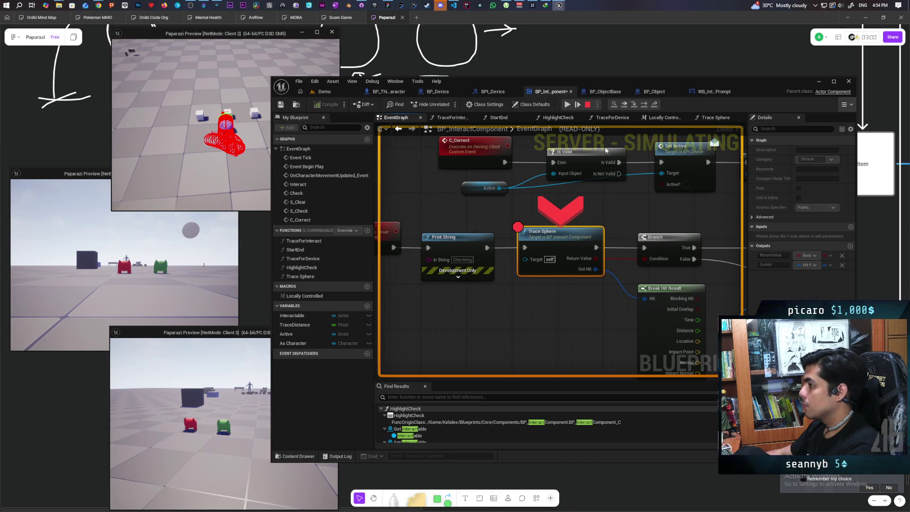
left_click(643, 108)
mouse_move(482, 263)
type("Calle")
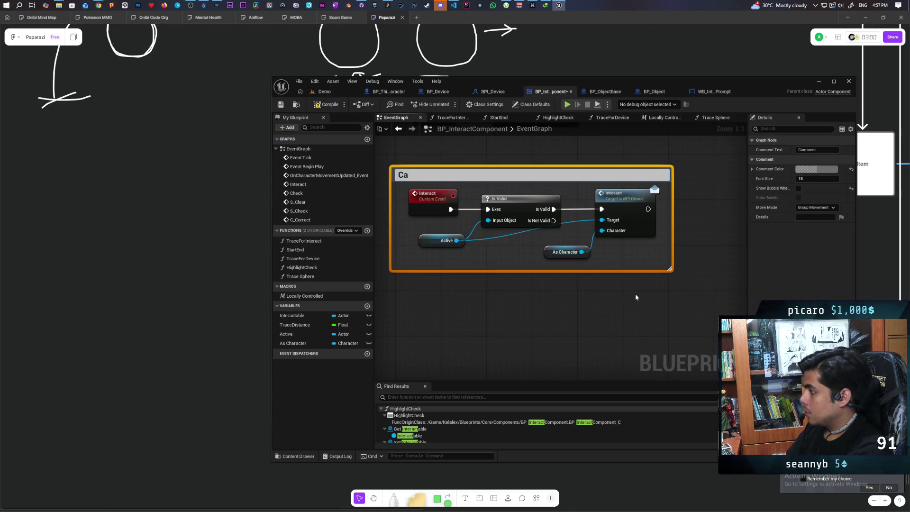
- Finish the comment box title as 'Called from Parent Actor', fixing the typo
type("d from Pa")
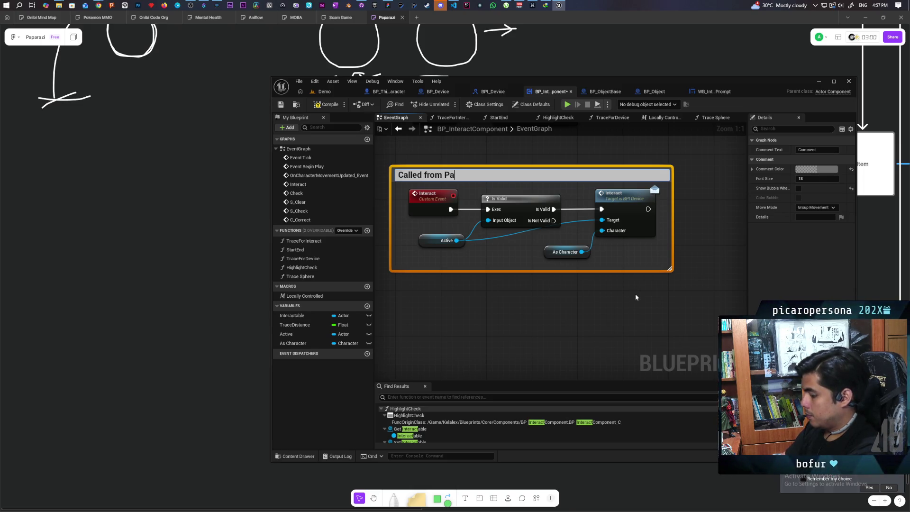
type("rent Acot")
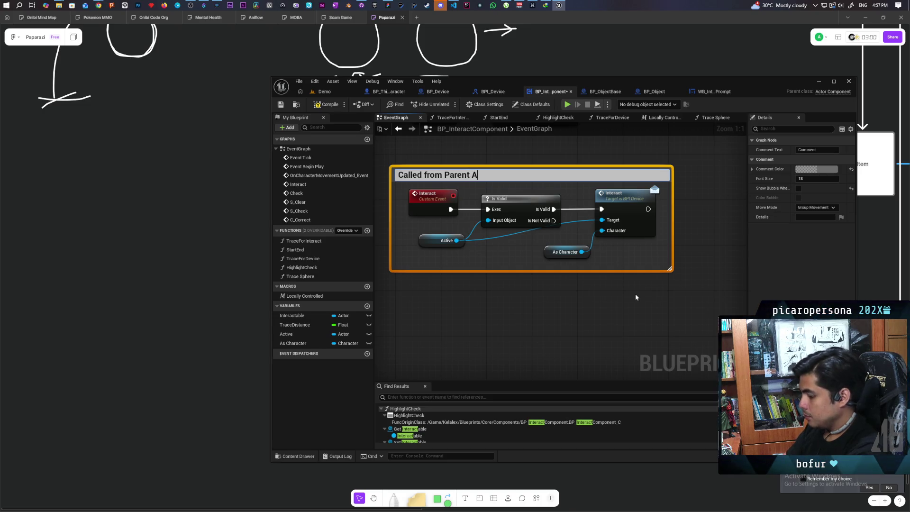
key("BackSpace")
key("BackSpace")
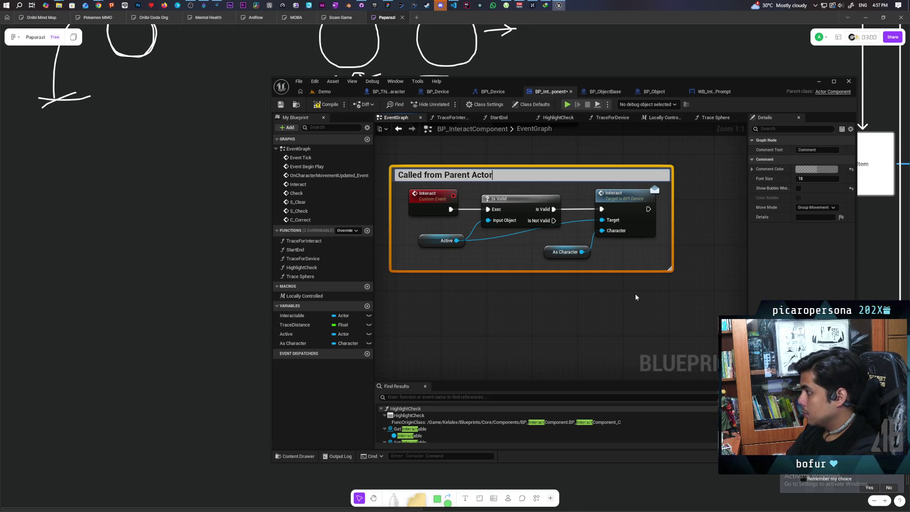
left_click(636, 297)
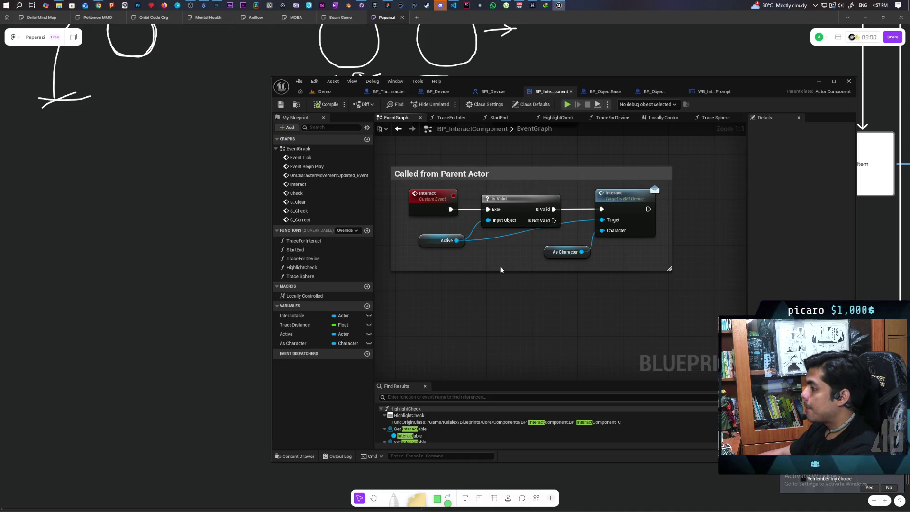
- Set the Interact event to Run on Server, Reliable, compile, tidy the comment box, and save
scroll(490, 265, "up", 1)
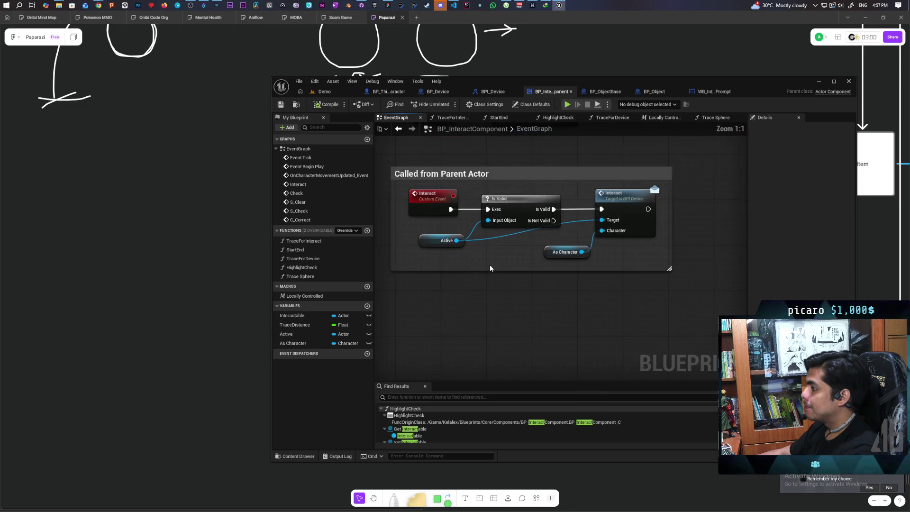
left_click(432, 202)
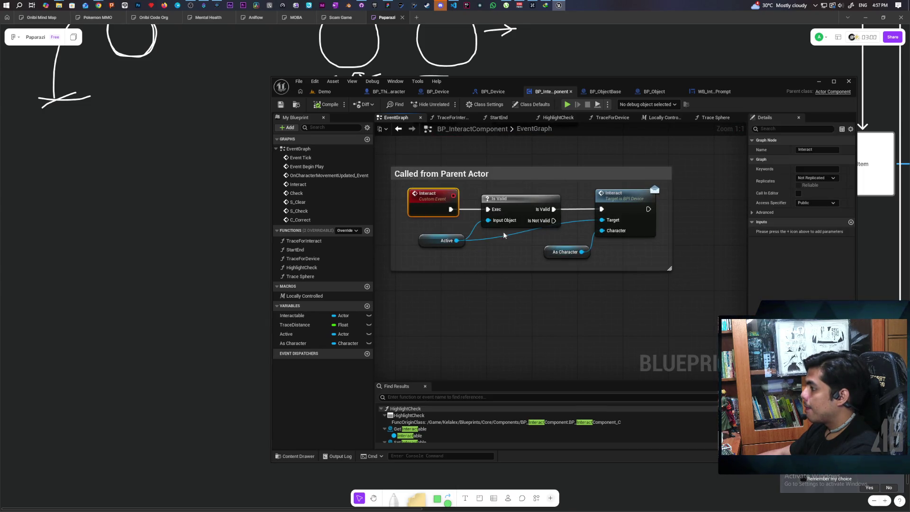
left_click(815, 178)
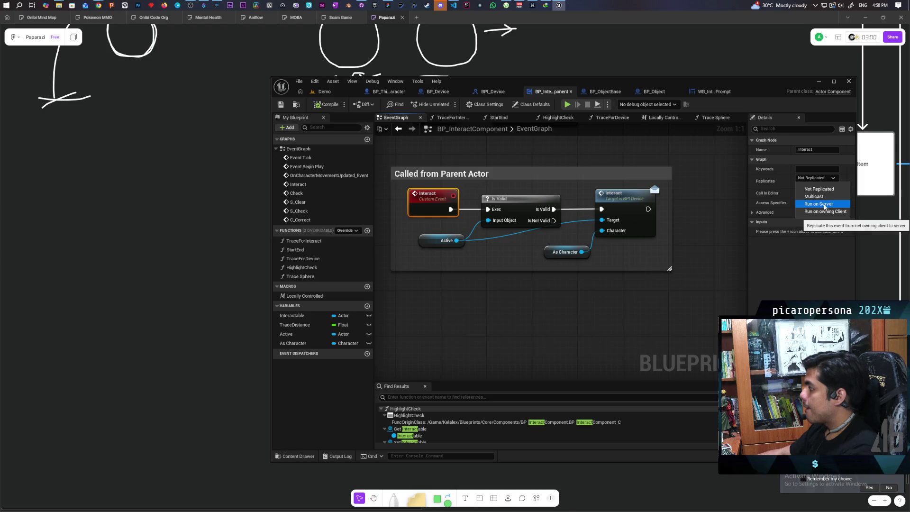
left_click(815, 203)
left_click(810, 185)
key("F7")
left_click_drag(428, 209, 417, 205)
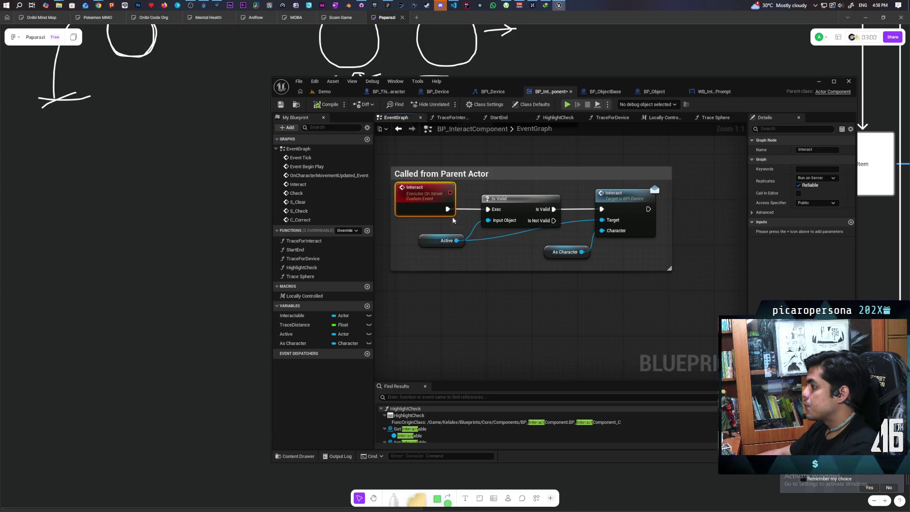
left_click_drag(512, 167, 512, 155)
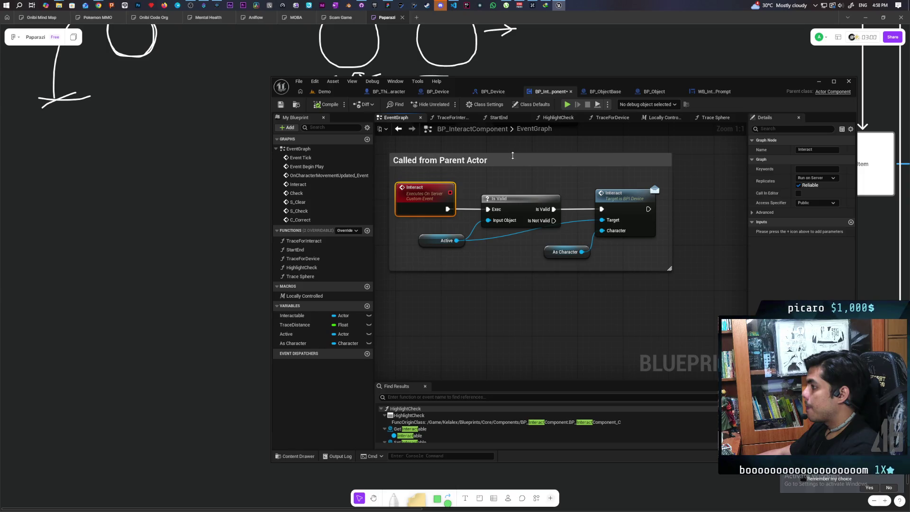
key("ctrl+s")
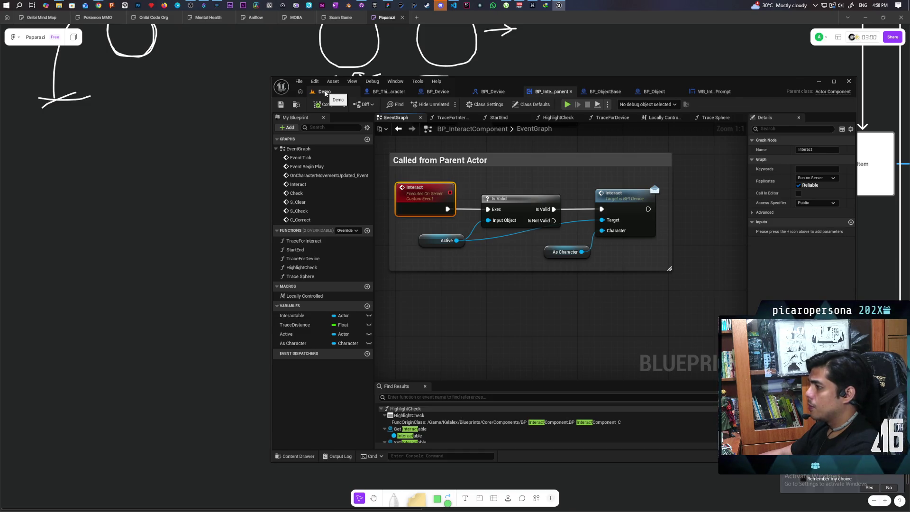
- Focus and zoom out on the Demo level's detection spheres, then switch to BP_ThirdPersonCharacter's graph
left_click(325, 93)
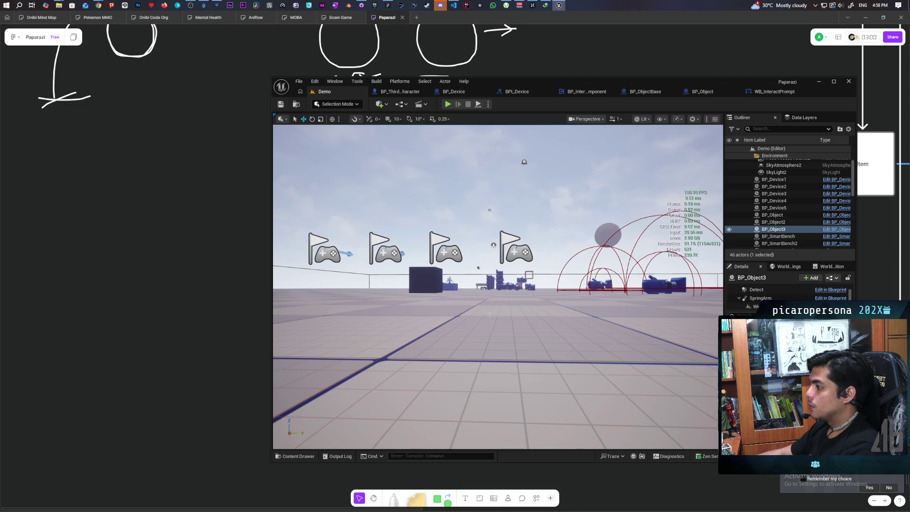
key("f")
scroll(497, 287, "down", 5)
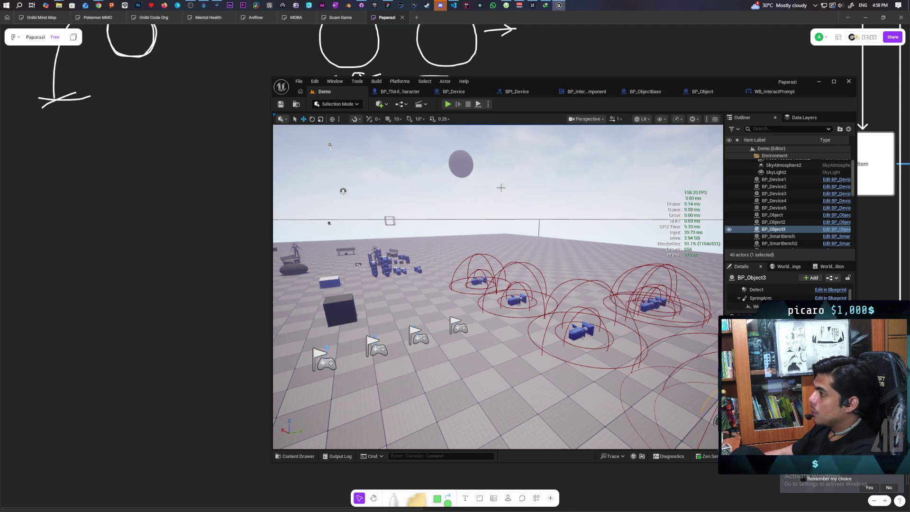
left_click(399, 92)
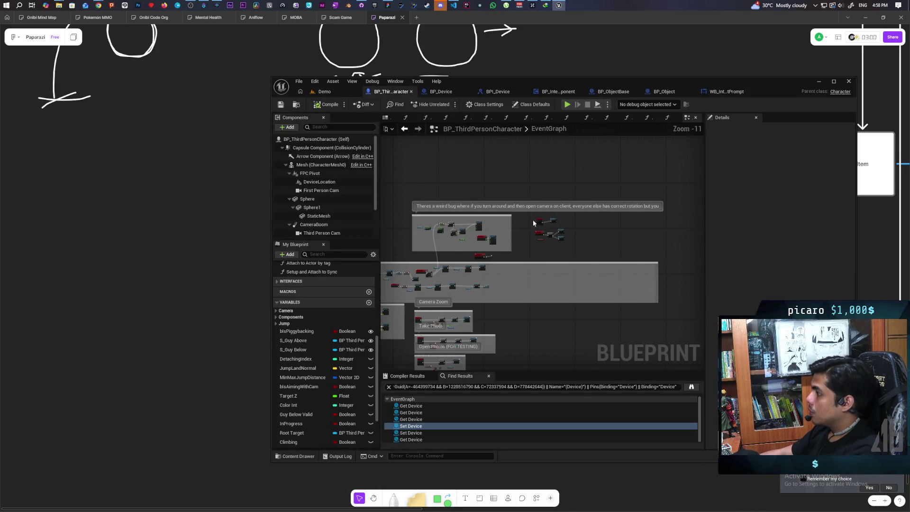
- Place a BP_InteractComponent getter near IA_Interact and add an Interact call wired from it
scroll(533, 223, "up", 9)
left_click_drag(523, 231, 457, 254)
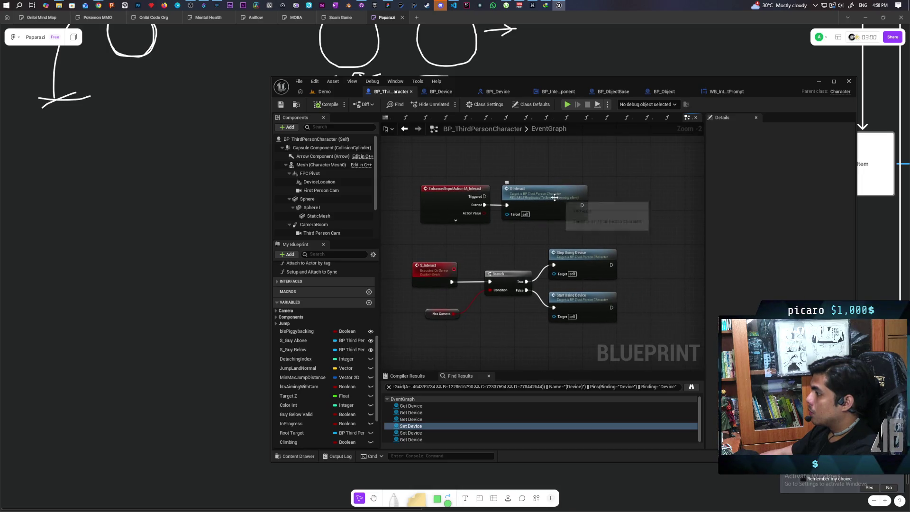
mouse_move(438, 203)
left_mouse_down()
mouse_move(496, 263)
mouse_move(479, 252)
mouse_move(478, 225)
left_mouse_up()
scroll(350, 231, "down", 3)
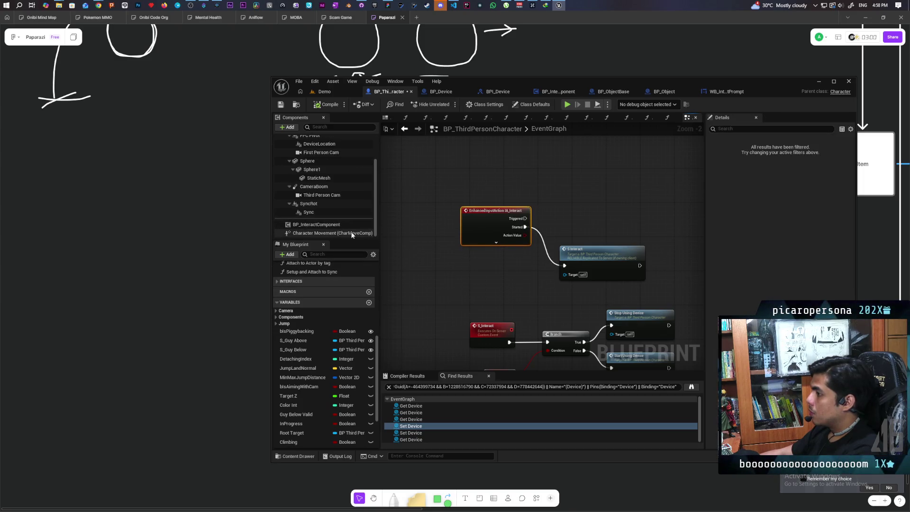
left_click_drag(330, 228, 571, 196)
left_click_drag(477, 189, 553, 207)
type("interact")
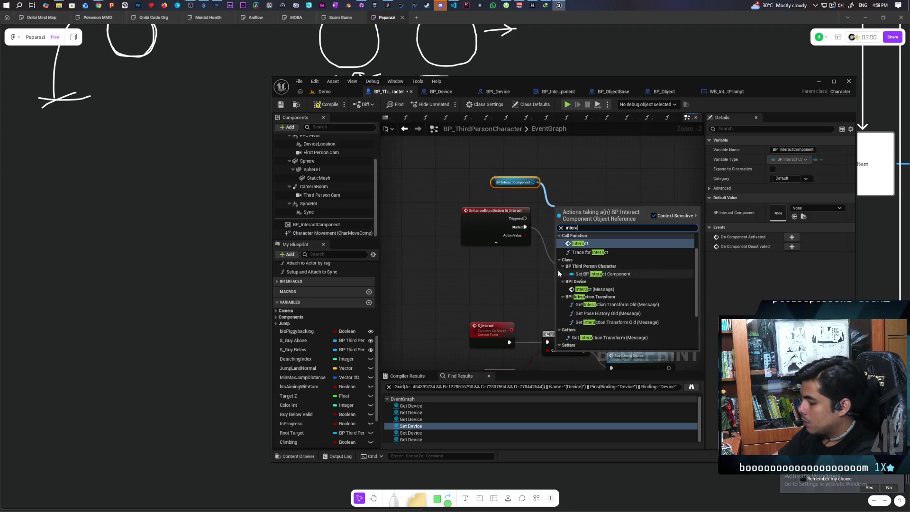
key("Return")
- Connect IA_Interact's Started to the new Interact call and return to the Demo level
scroll(558, 273, "up", 2)
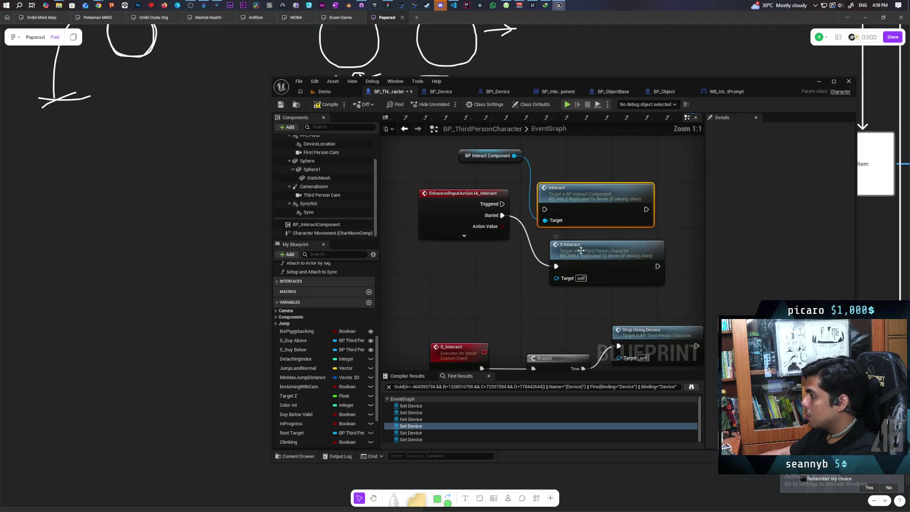
left_click_drag(502, 215, 577, 209)
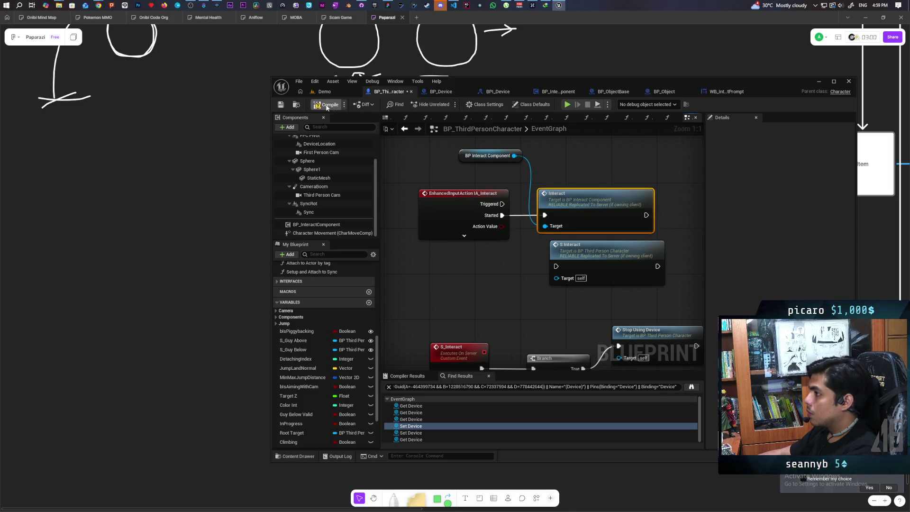
left_click(342, 90)
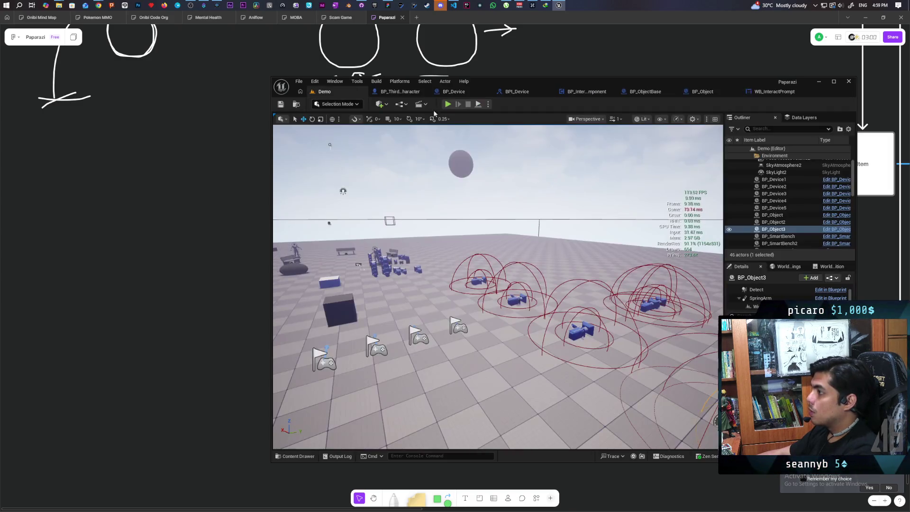
- Launch the multiplayer test and walk the Client 2 character to the cubes to pick one up
key("alt+p")
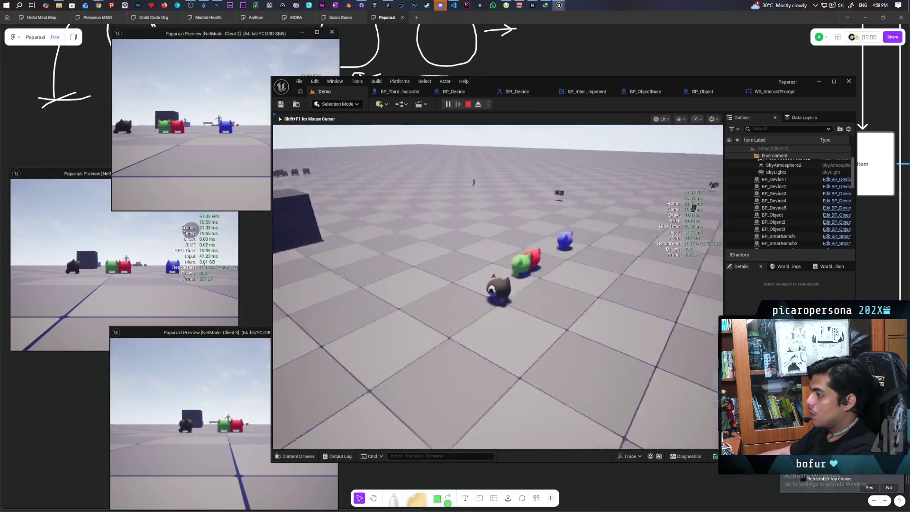
key("w")
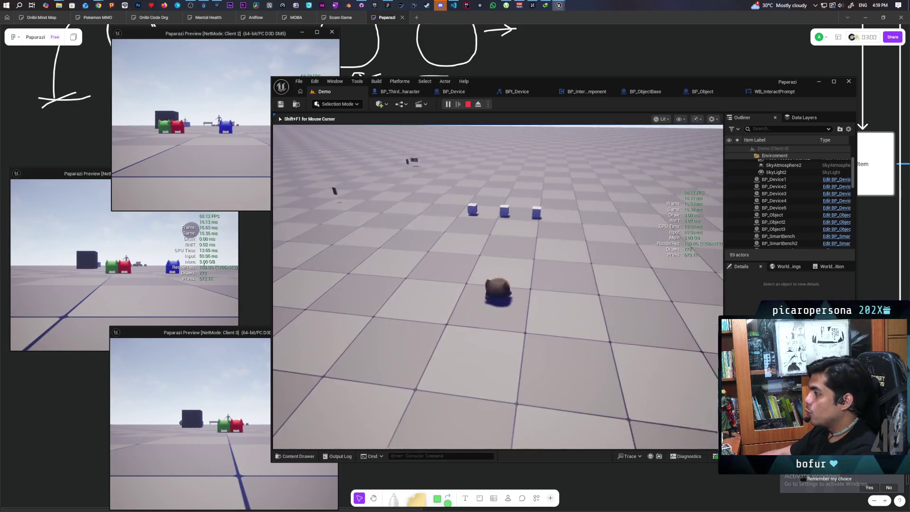
key("shift+F1")
left_click(288, 121)
key("w")
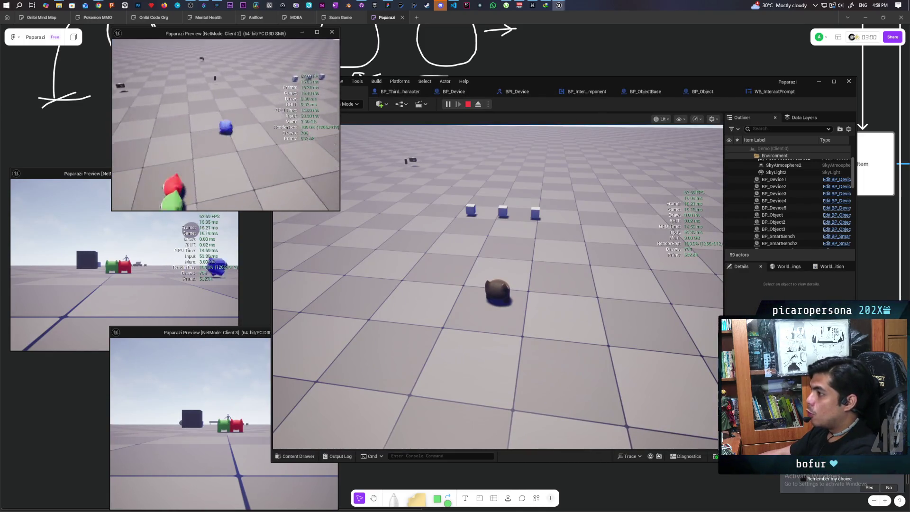
key("w")
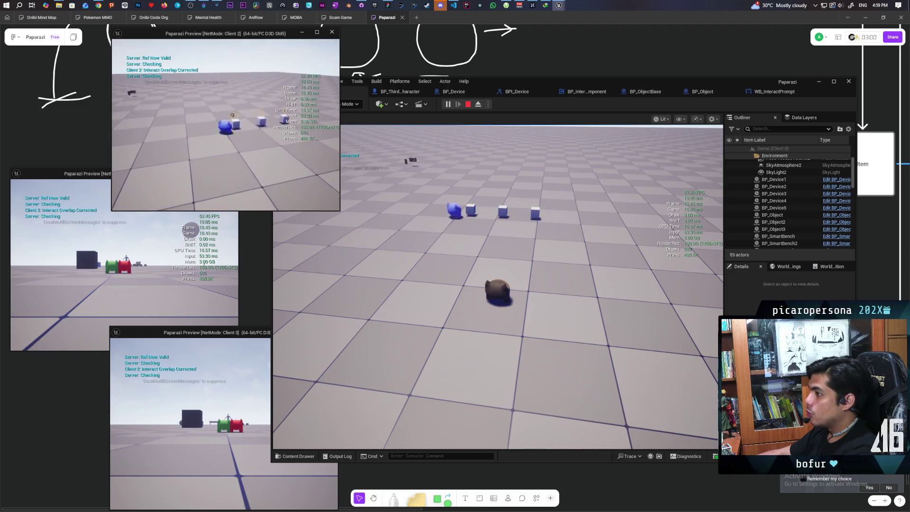
key("s")
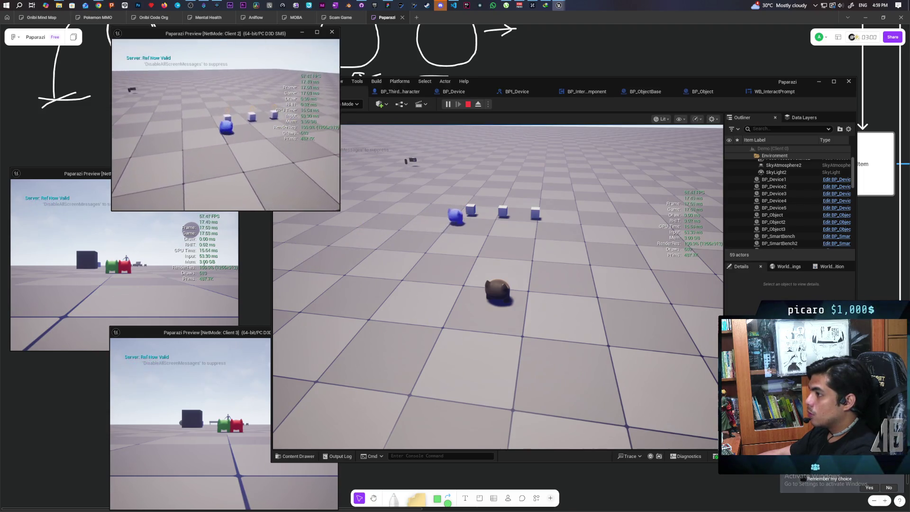
key("e")
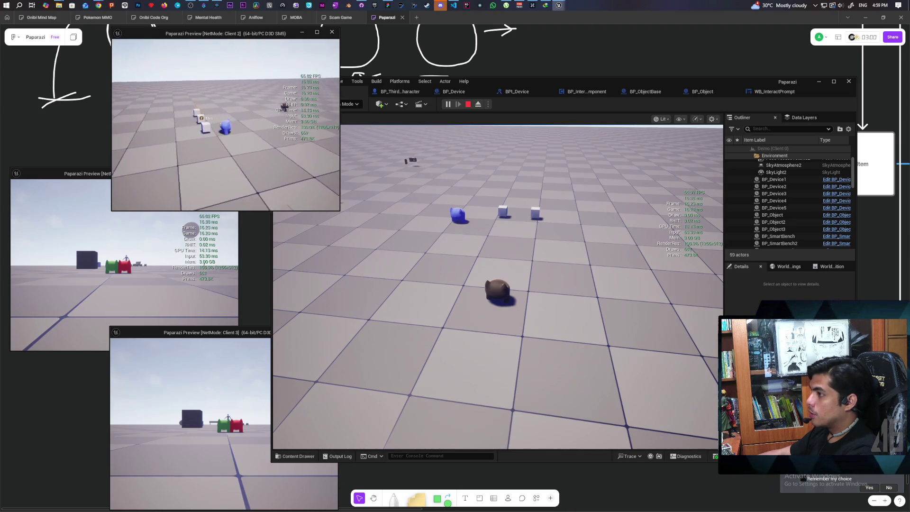
- Bring the Client 1 window forward and stop the play-in-editor session with Esc
key("alt+Tab")
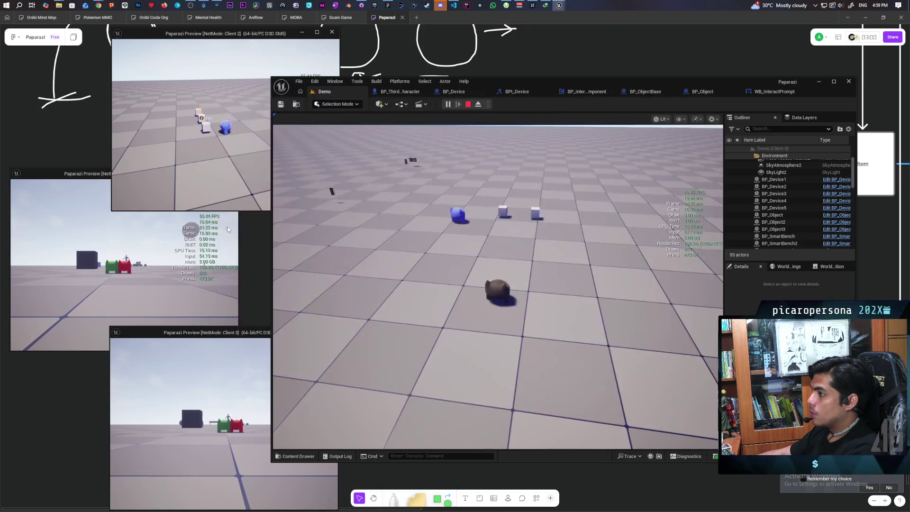
left_click(226, 227)
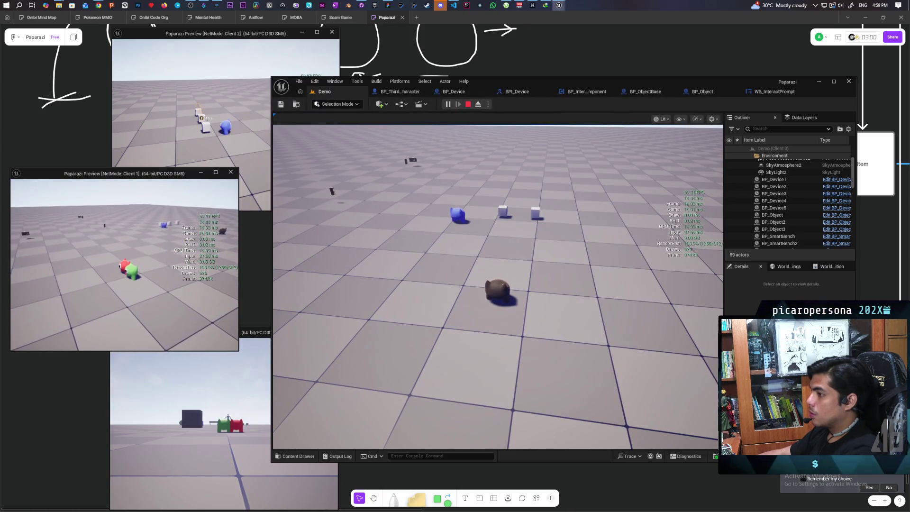
key("Escape")
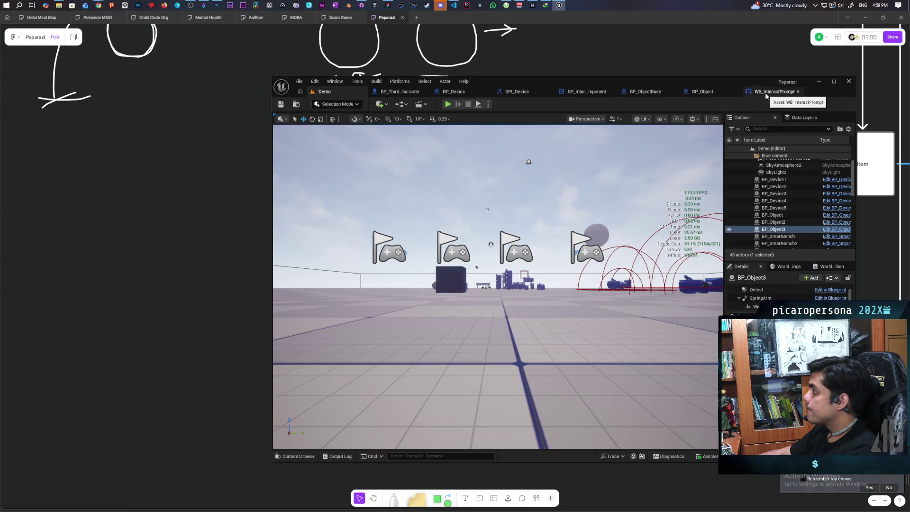
- Enable Replicates in BP_ObjectBase's Class Defaults and go back to the Demo level
left_click(652, 92)
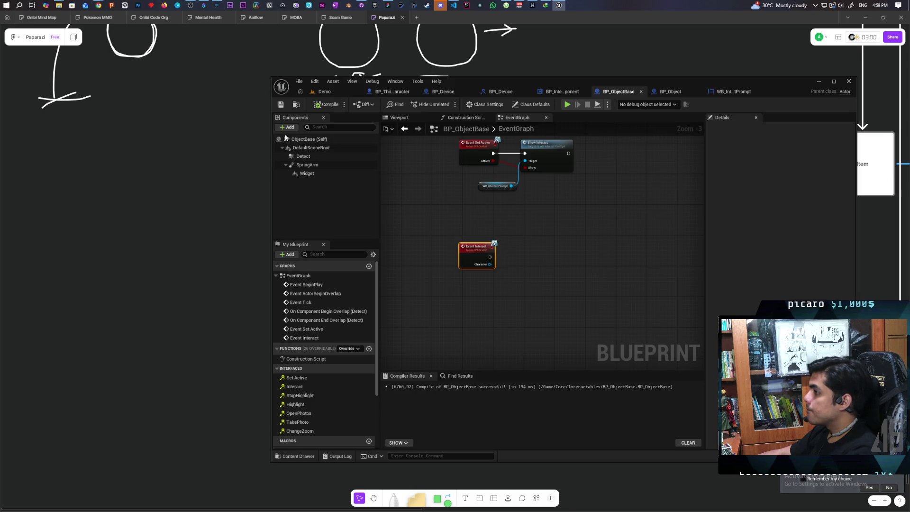
left_click(285, 138)
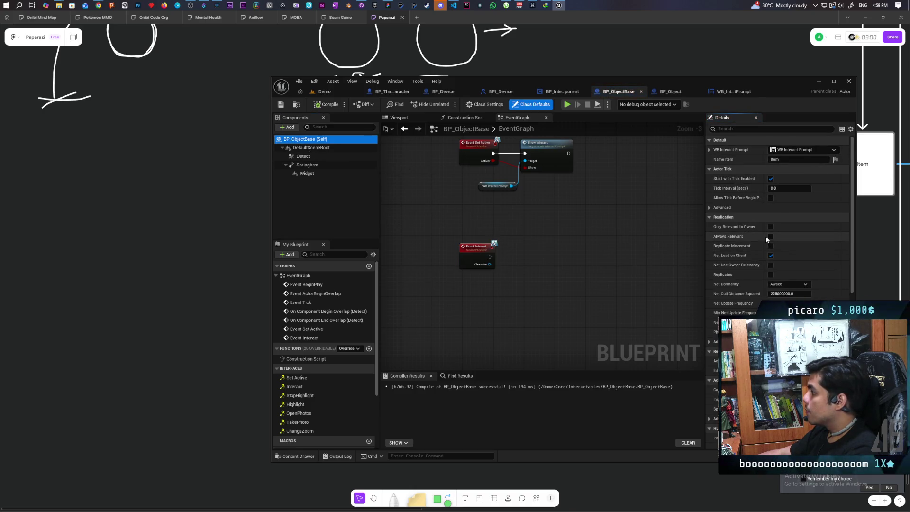
left_click(770, 274)
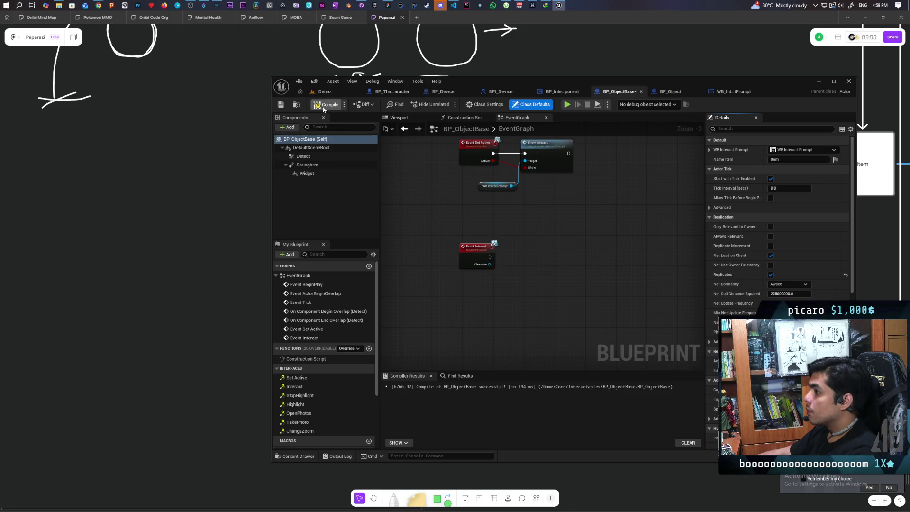
left_click(333, 93)
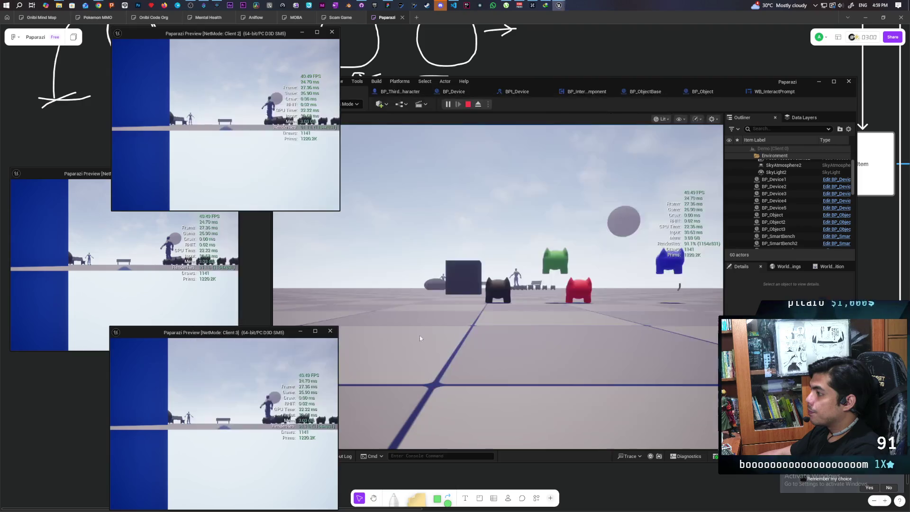
- As Client 2, walk up to the cubes, pick each one up with E, then stop the session
left_click(420, 334)
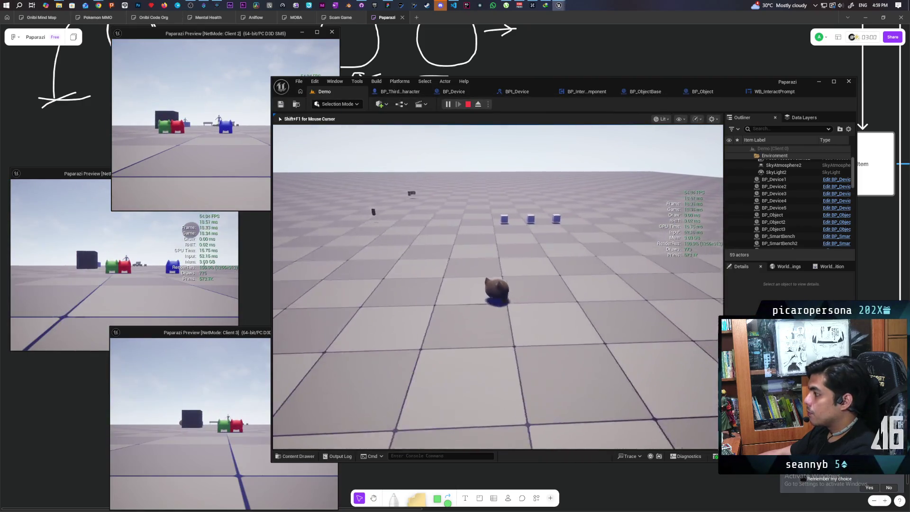
key("alt+Tab")
key("w")
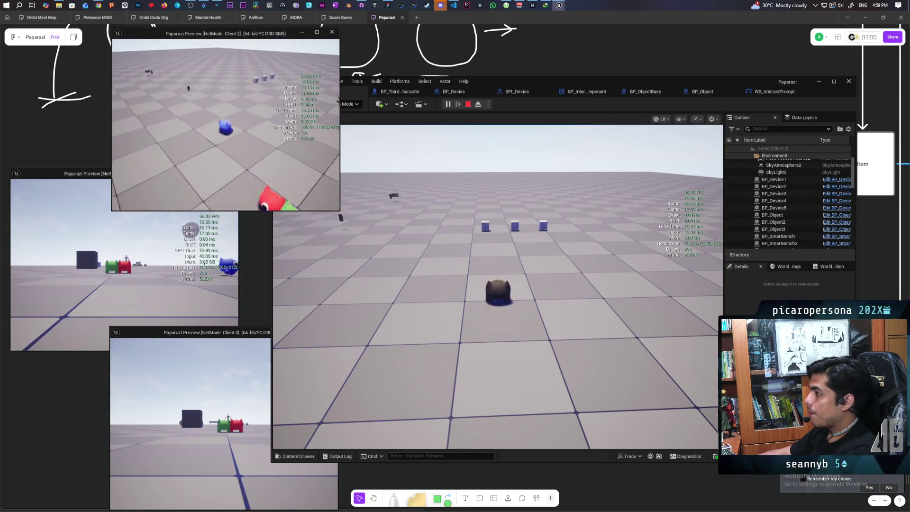
key("w")
key("e")
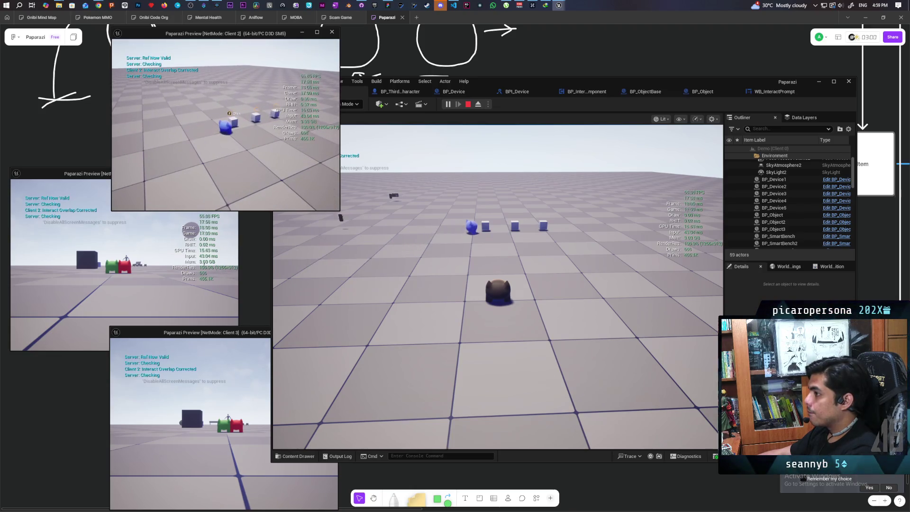
key("w")
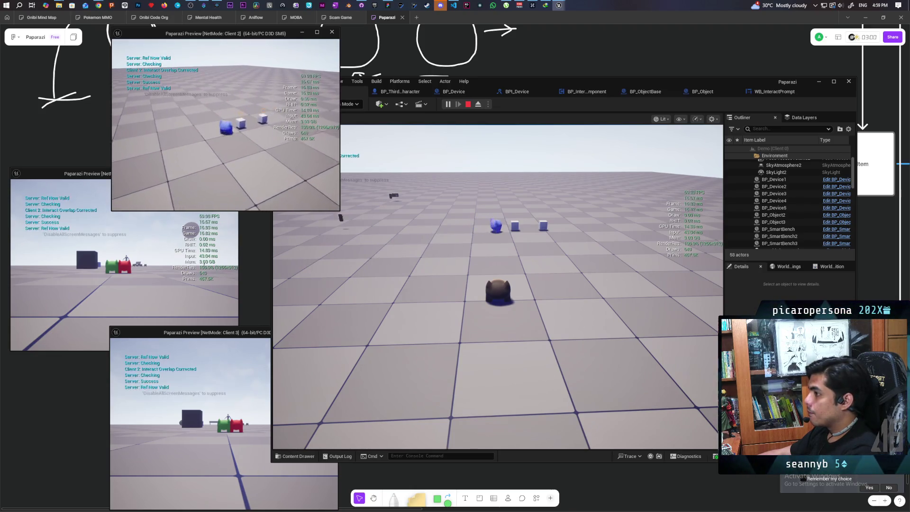
key("e")
key("e")
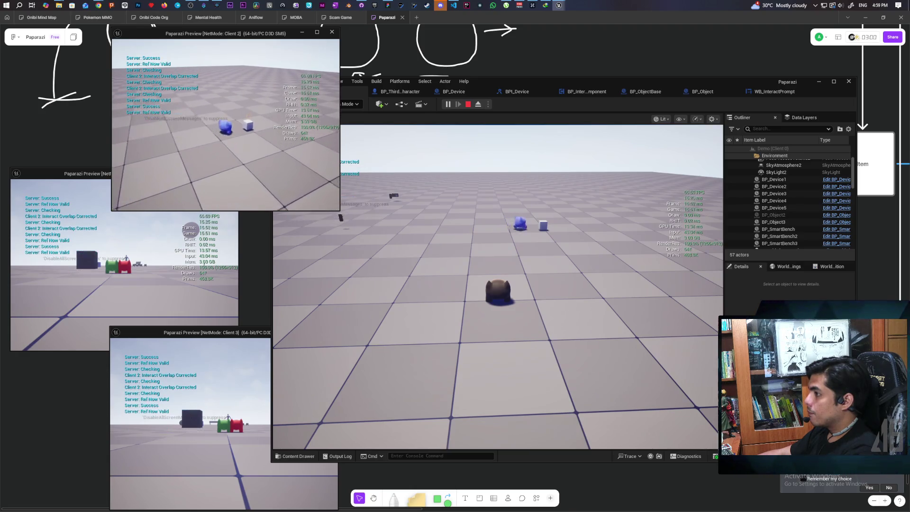
key("Escape")
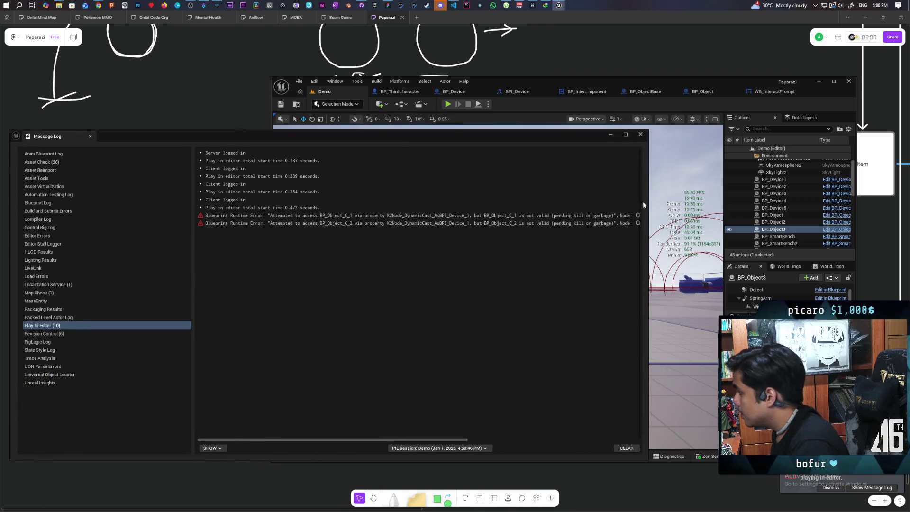
- Widen the Message Log, follow the error's Set Active link, and move the log aside
left_click_drag(648, 204, 807, 202)
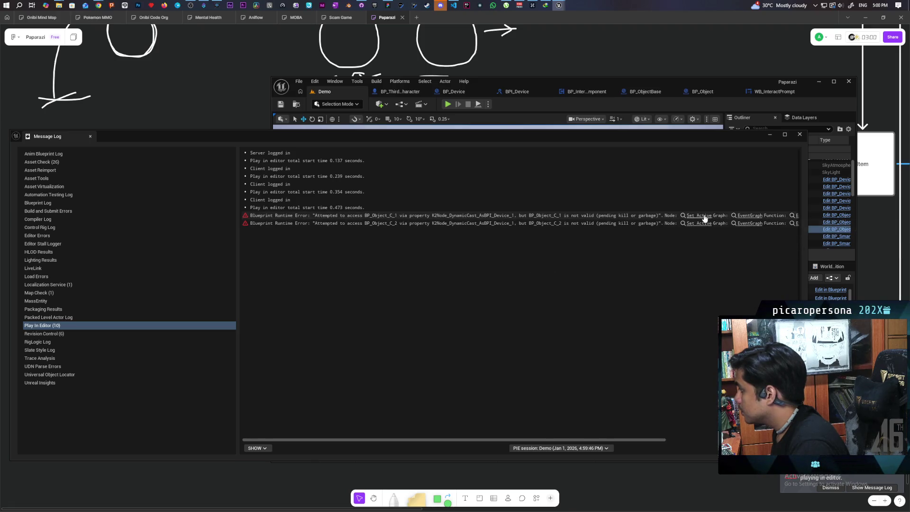
left_click(704, 216)
mouse_move(618, 140)
left_mouse_down()
mouse_move(558, 311)
mouse_move(563, 361)
left_mouse_up()
mouse_move(568, 314)
left_mouse_down()
mouse_move(568, 193)
mouse_move(540, 278)
mouse_move(621, 245)
mouse_move(483, 280)
mouse_move(423, 259)
left_mouse_up()
scroll(621, 244, "down", 1)
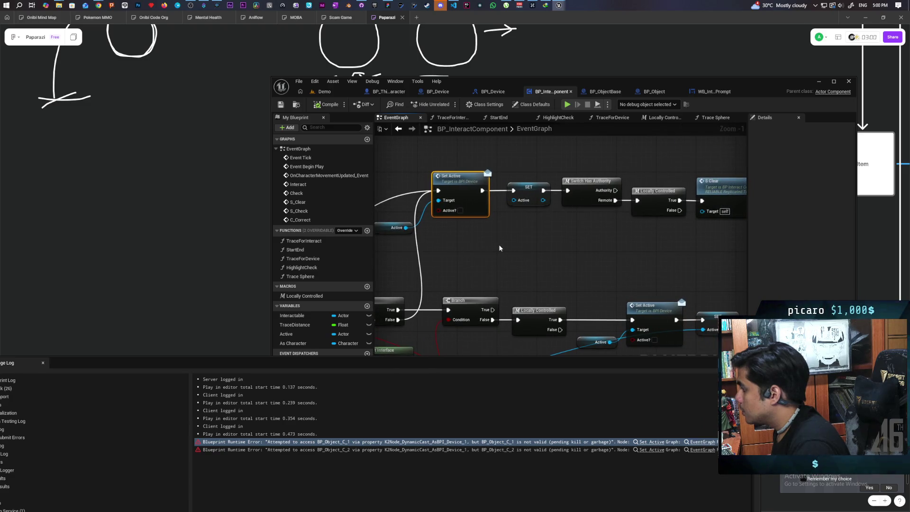
- Shift the top-row nodes right and route execution through a pasted Is Valid before Set Active
scroll(491, 249, "down", 1)
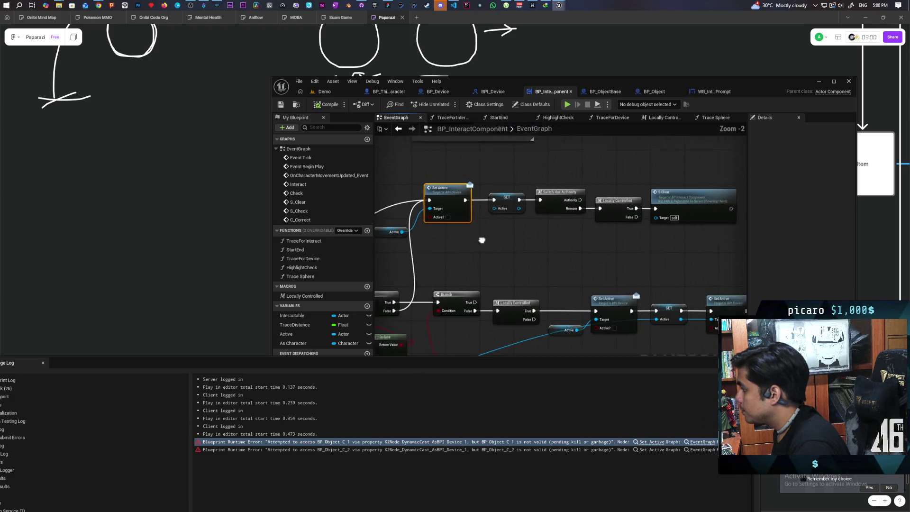
left_click_drag(481, 237, 434, 230)
left_click_drag(715, 172, 405, 237)
left_click_drag(399, 199, 458, 196)
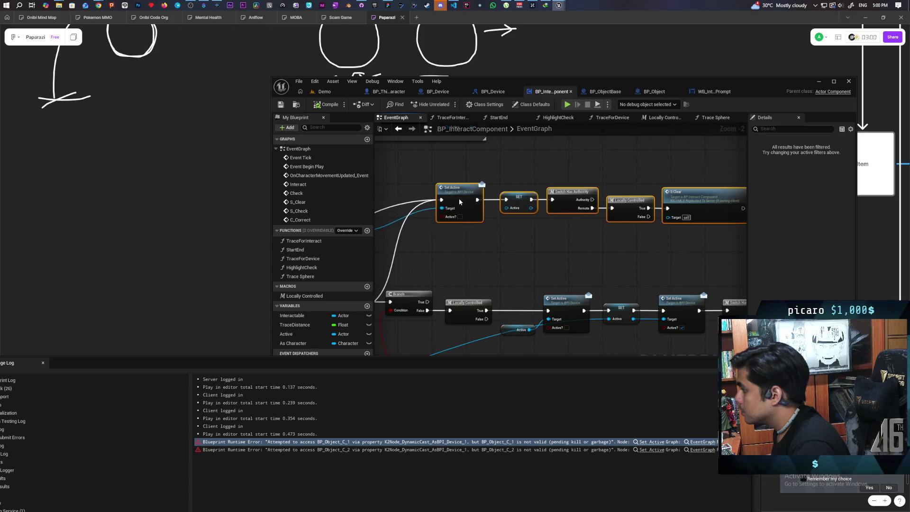
scroll(493, 210, "down", 3)
scroll(499, 208, "up", 3)
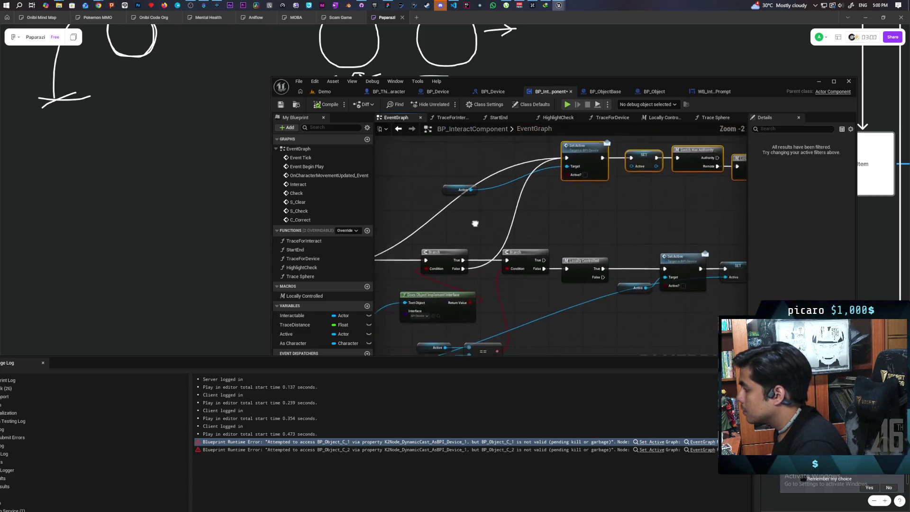
mouse_move(458, 257)
left_mouse_down()
mouse_move(641, 189)
mouse_move(473, 240)
mouse_move(504, 202)
mouse_move(498, 222)
left_mouse_up()
key("ctrl+v")
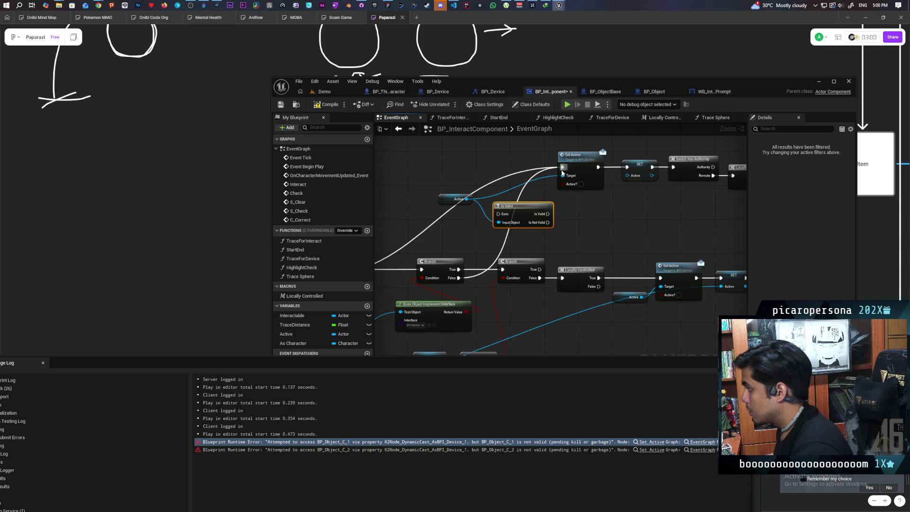
mouse_move(562, 166)
left_mouse_down()
mouse_move(498, 213)
mouse_move(507, 169)
mouse_move(563, 166)
mouse_move(516, 165)
mouse_move(615, 180)
mouse_move(673, 167)
left_mouse_up()
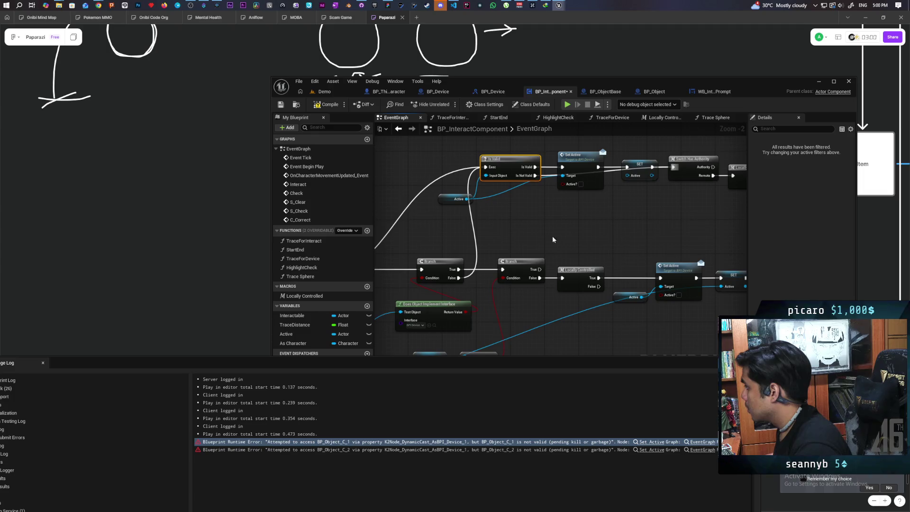
- Compile BP_InteractComponent and start a multiplayer play test in the Demo level
key("F7")
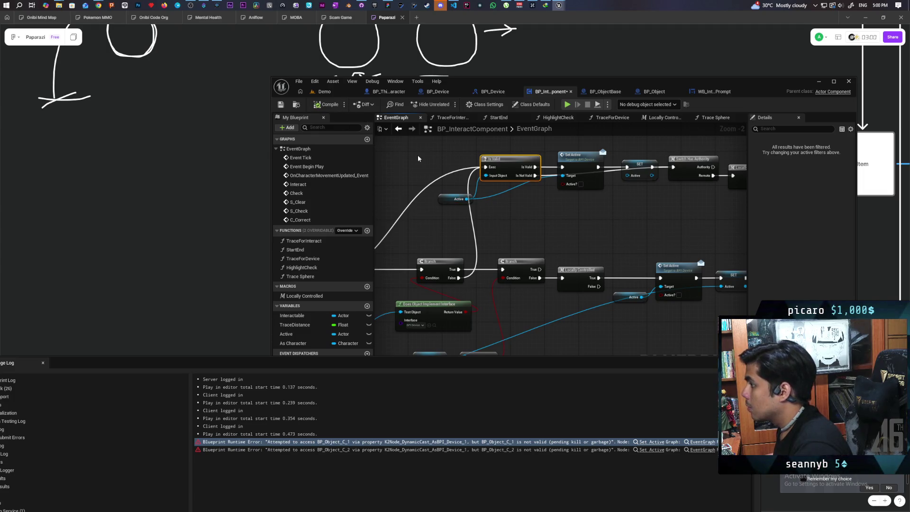
left_click(333, 92)
left_click(448, 104)
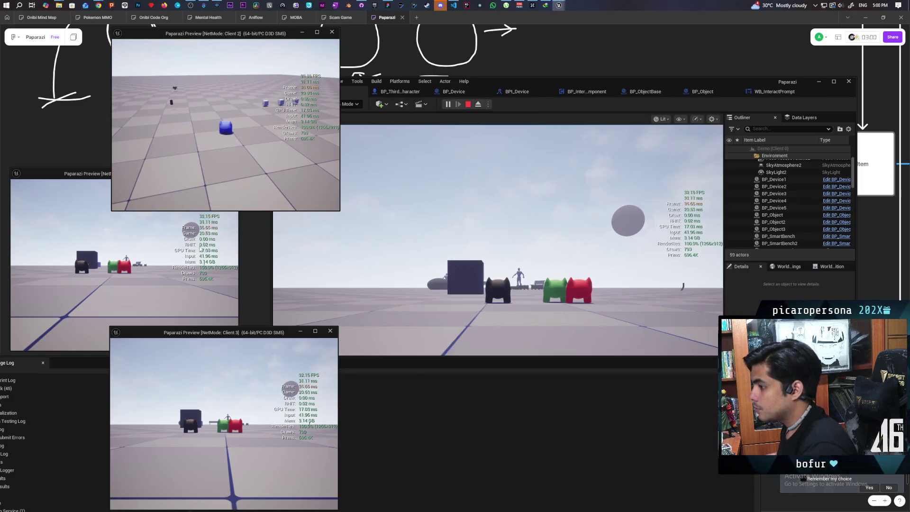
- Take control of the Client 2 game window
left_click(497, 237)
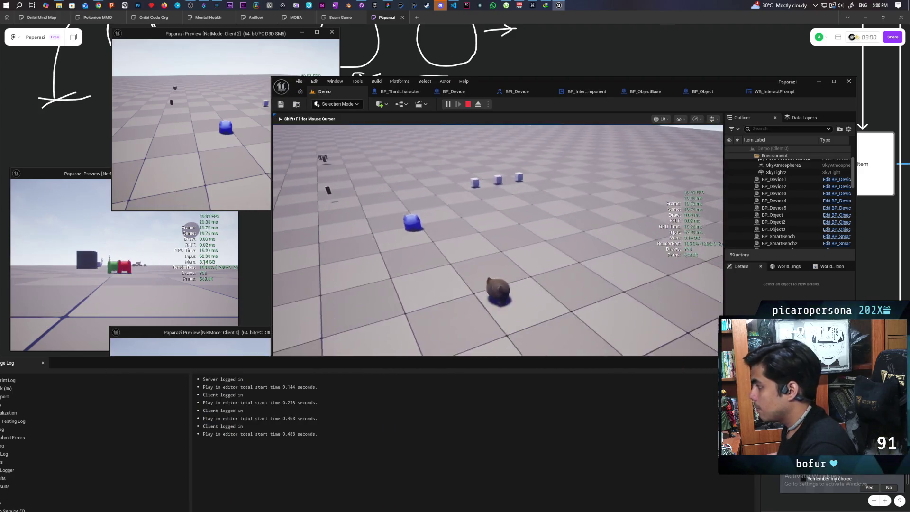
key("shift+F1")
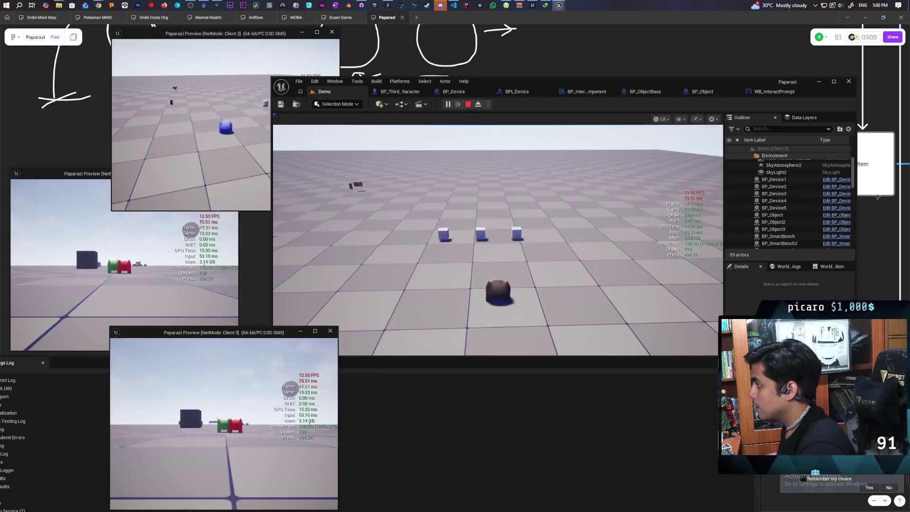
left_click_drag(521, 81, 591, 23)
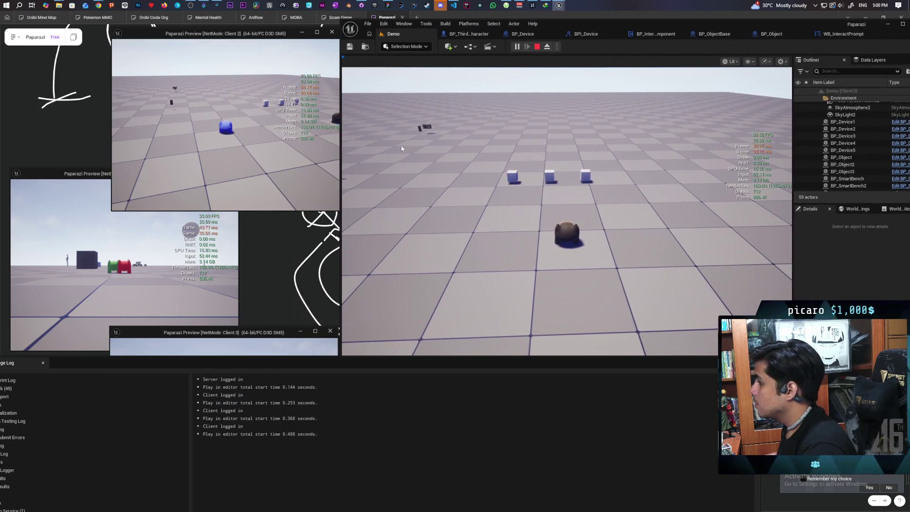
left_click(273, 162)
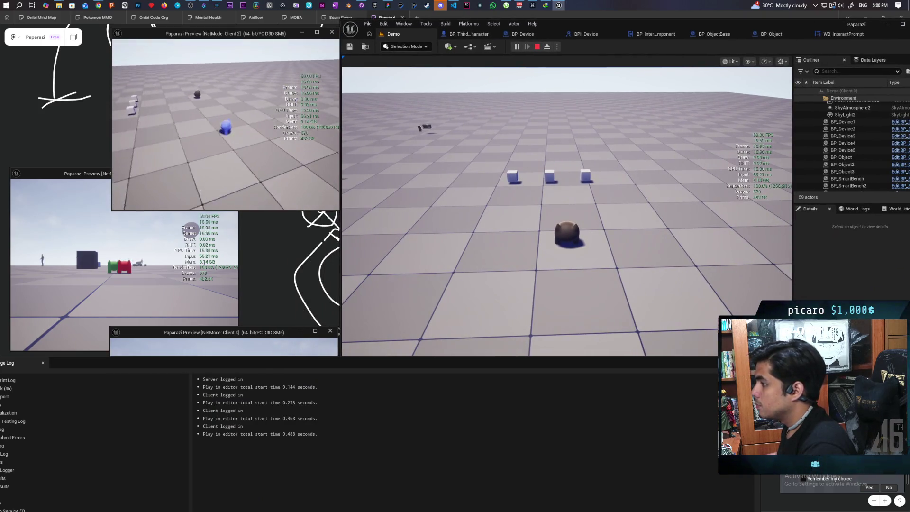
- Walk Client 2 to the cubes, pick each one up, then stop the play session
key("w")
key("e")
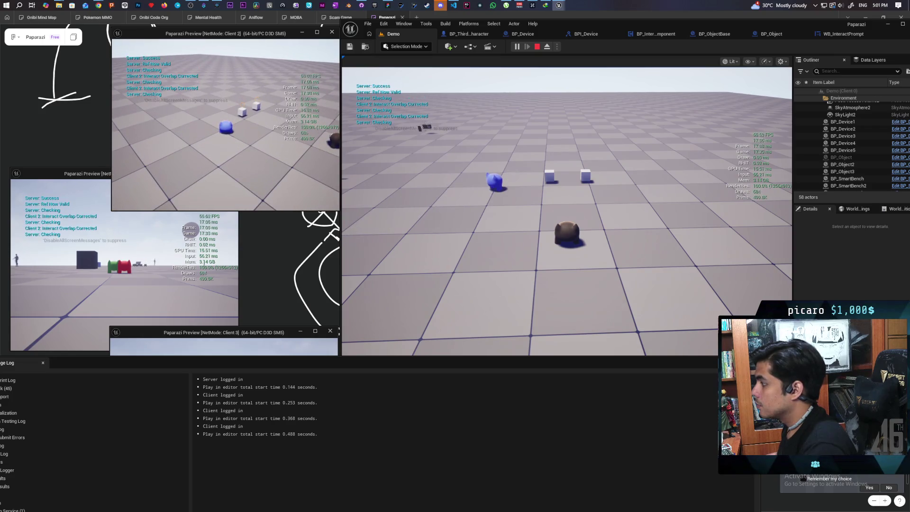
key("d")
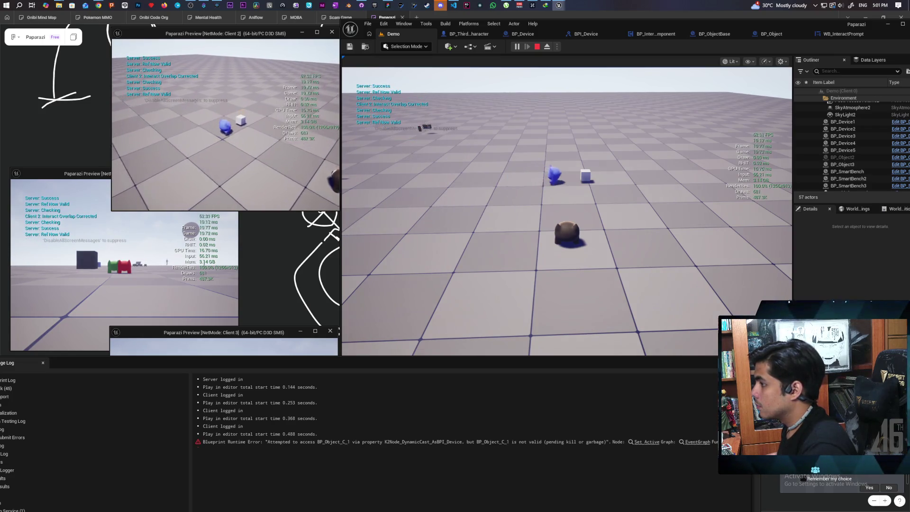
key("e")
key("e")
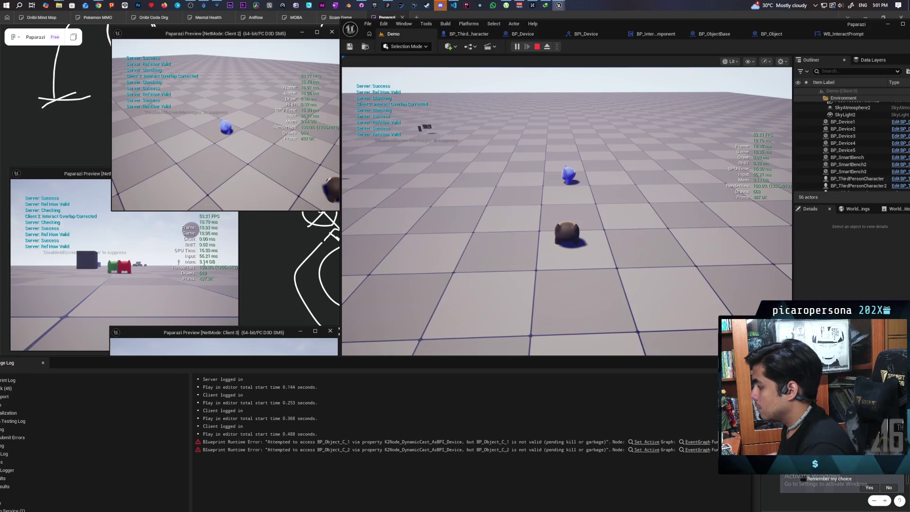
key("Escape")
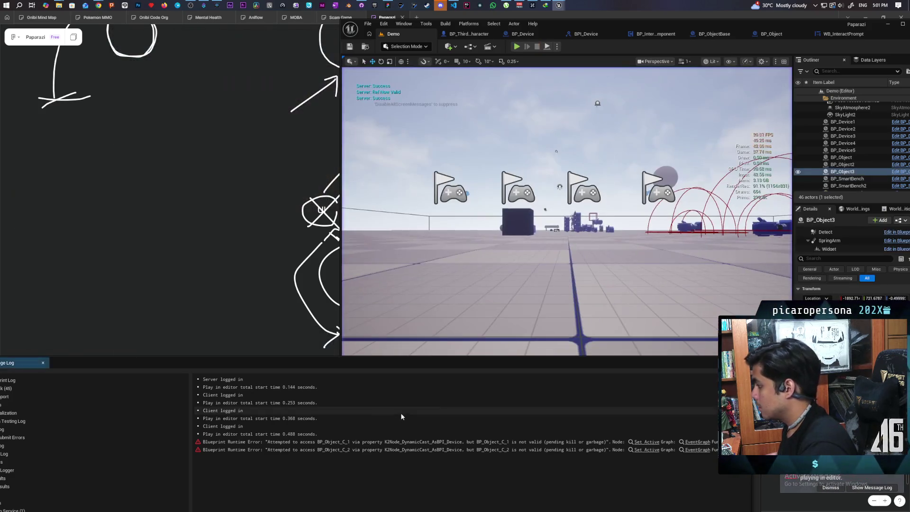
- From the runtime error, open BP_InteractComponent's node and paste an Is Valid wired to Active
left_click(647, 442)
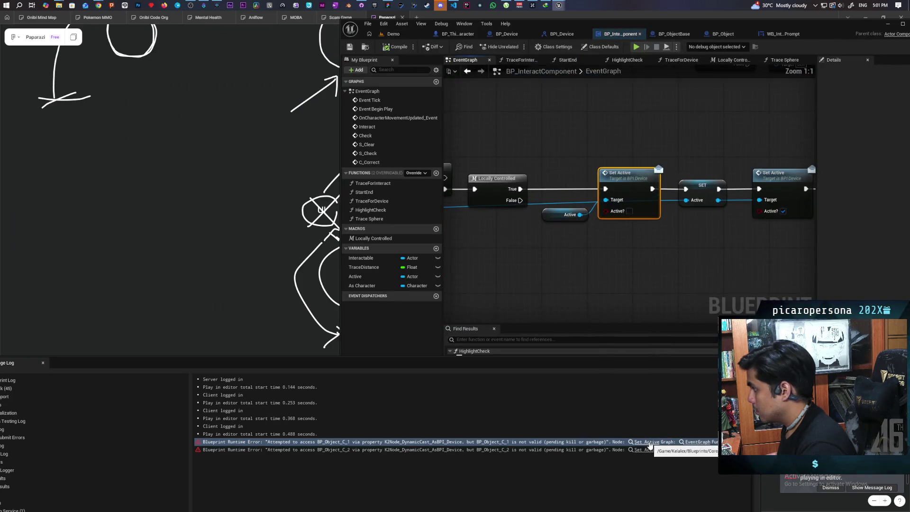
scroll(572, 246, "down", 5)
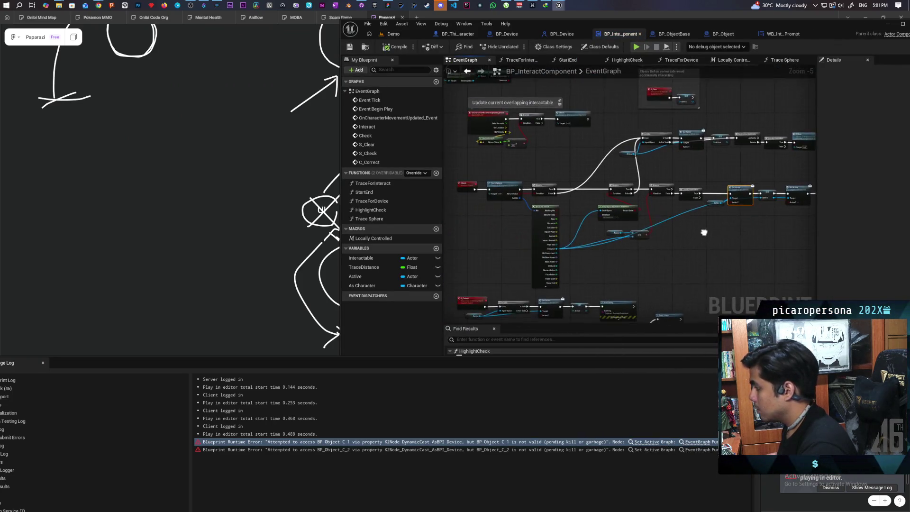
left_click_drag(661, 233, 573, 238)
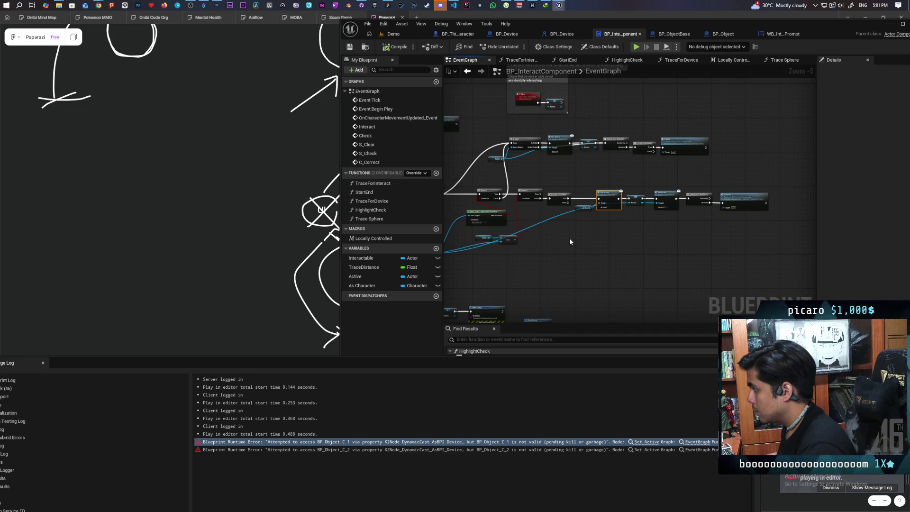
scroll(570, 242, "up", 1)
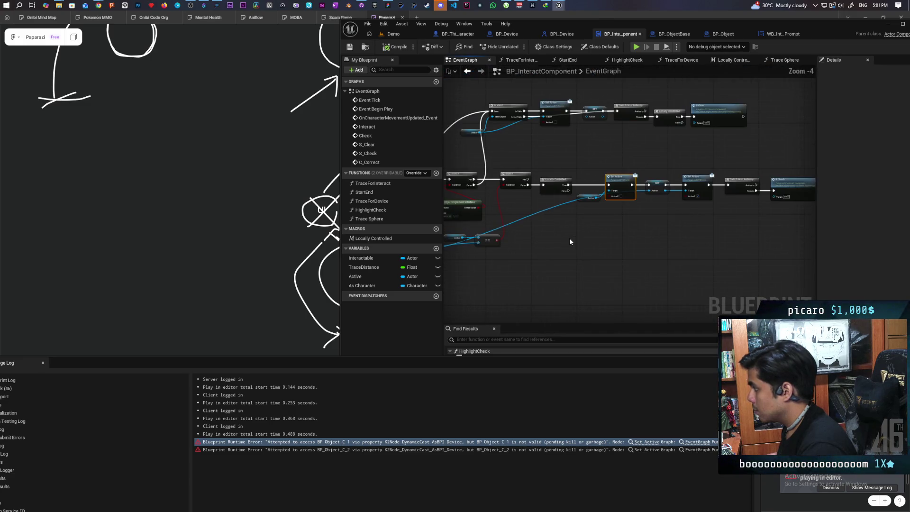
mouse_move(569, 242)
left_mouse_down()
mouse_move(670, 213)
mouse_move(654, 218)
mouse_move(721, 225)
mouse_move(691, 225)
left_mouse_up()
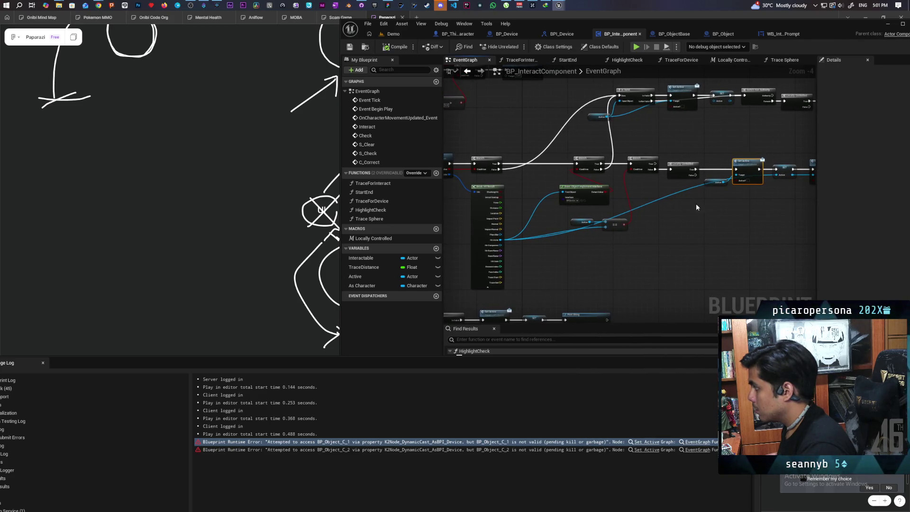
key("ctrl+v")
left_click_drag(684, 211, 618, 272)
mouse_move(551, 263)
left_mouse_down()
mouse_move(593, 241)
mouse_move(551, 243)
left_mouse_up()
mouse_move(490, 245)
left_mouse_down()
mouse_move(686, 232)
mouse_move(594, 207)
left_mouse_up()
- Insert Is Valid between Locally Controlled and Set Active so Set Active runs only when valid
left_click_drag(532, 199, 771, 240)
left_click_drag(556, 204, 598, 205)
scroll(551, 248, "up", 2)
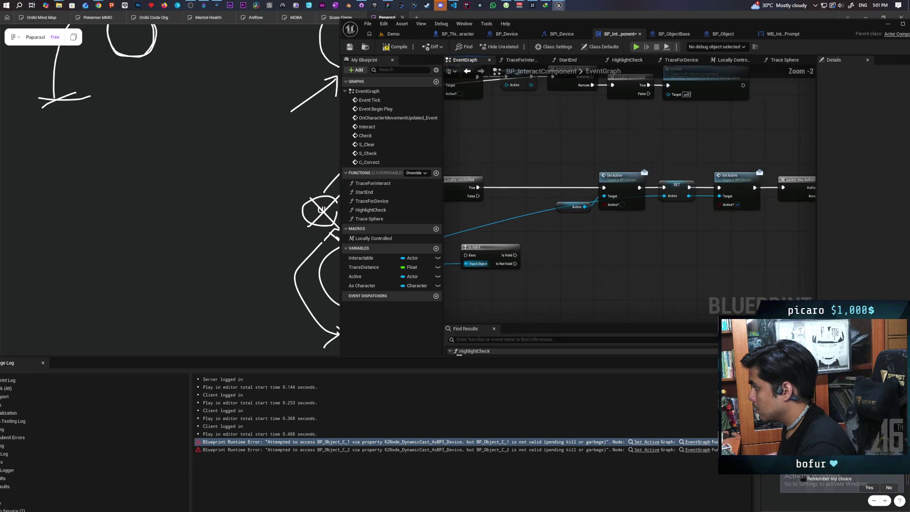
left_click_drag(497, 283, 611, 219)
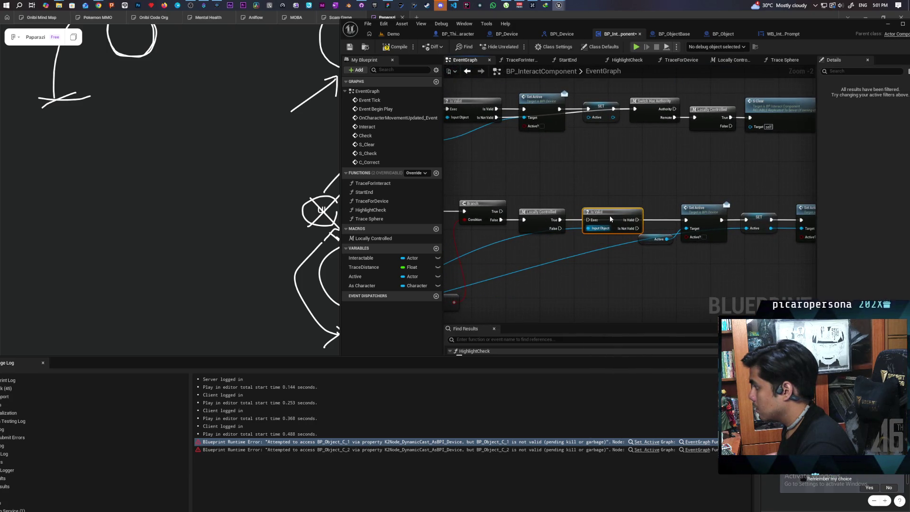
left_click(636, 219, "alt")
left_click_drag(634, 221, 686, 220)
- Connect Is Valid to the upper chain's node and launch a four-client test in Demo
mouse_move(721, 280)
left_mouse_down()
mouse_move(600, 286)
mouse_move(568, 268)
mouse_move(636, 257)
mouse_move(595, 278)
mouse_move(605, 282)
left_mouse_up()
scroll(605, 286, "down", 2)
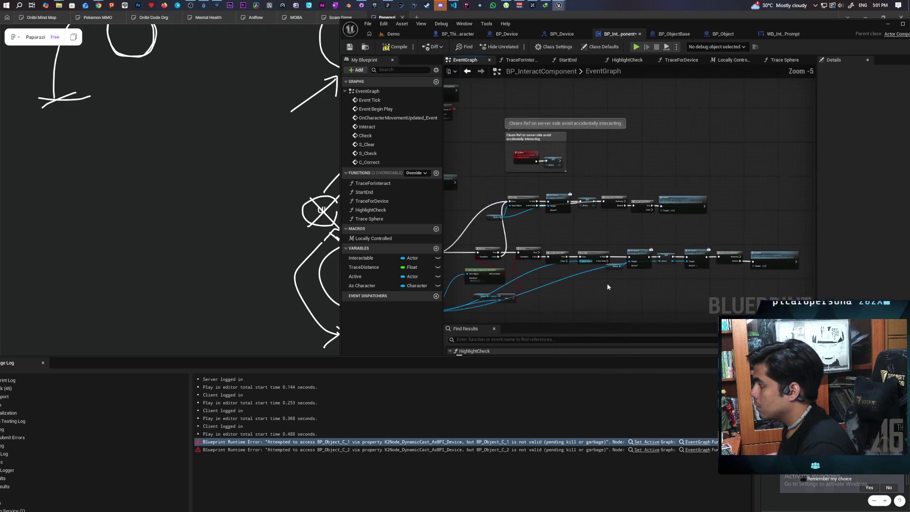
left_click_drag(626, 252, 604, 265)
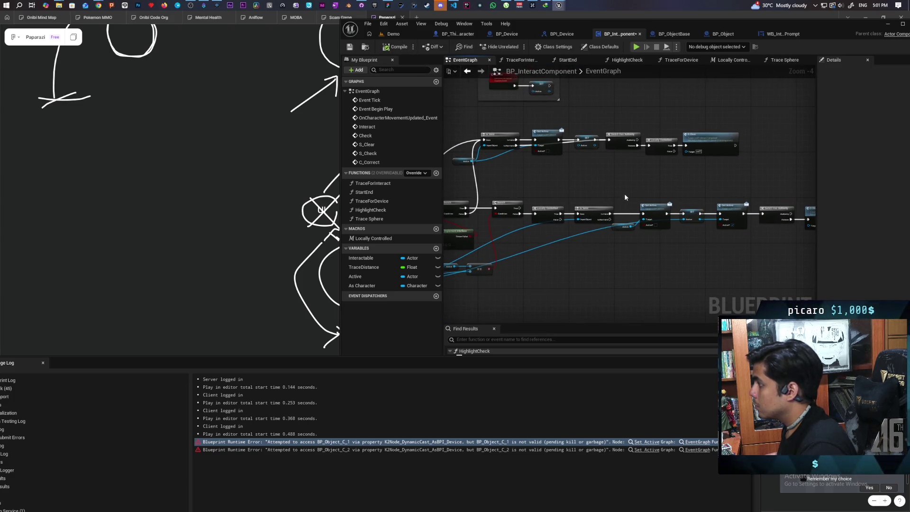
left_click_drag(609, 218, 617, 215)
left_click_drag(483, 148, 484, 146)
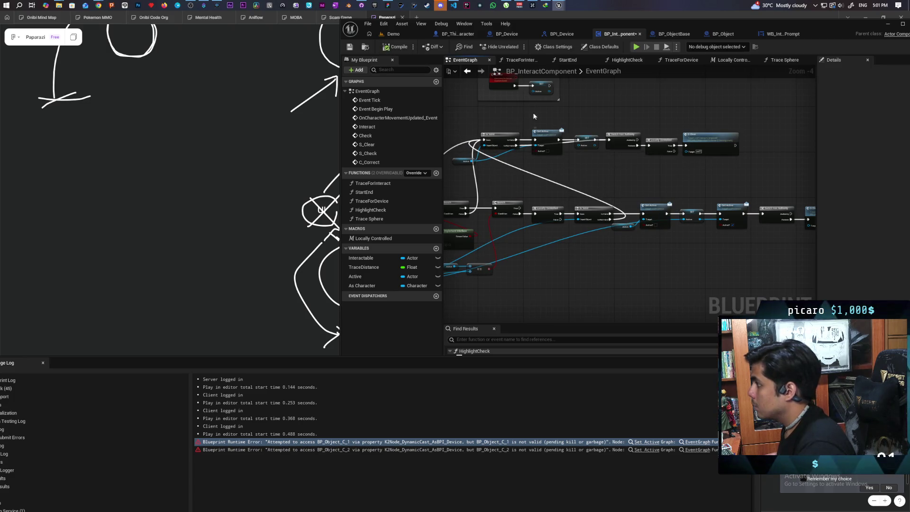
left_click(394, 34)
left_click(516, 48)
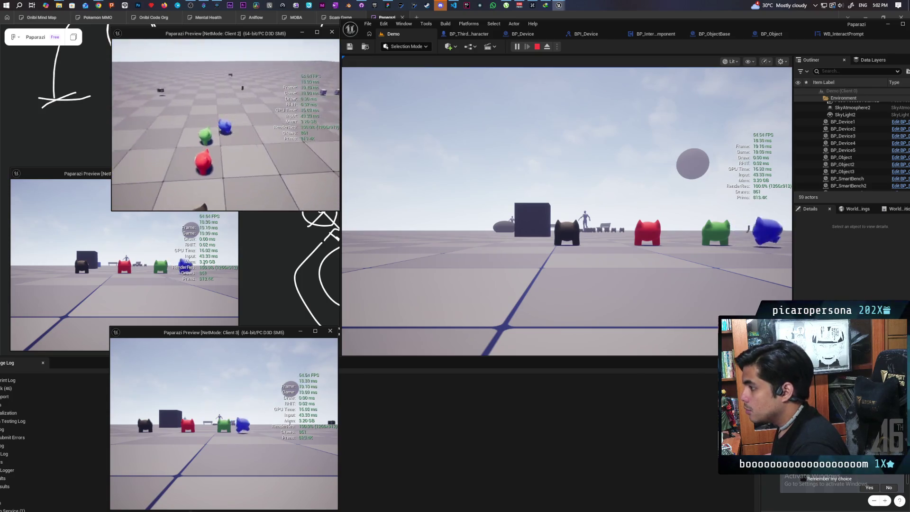
key("alt+space")
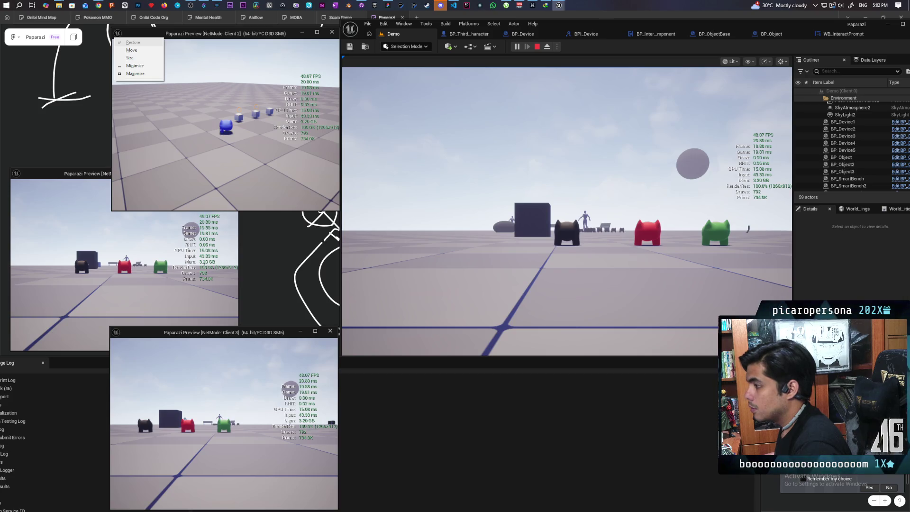
key("ctrl+shift+Escape")
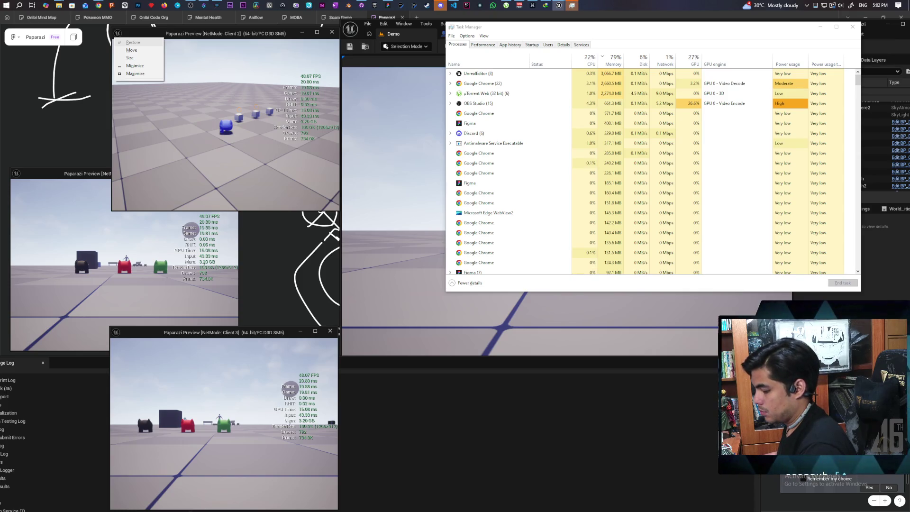
key("super")
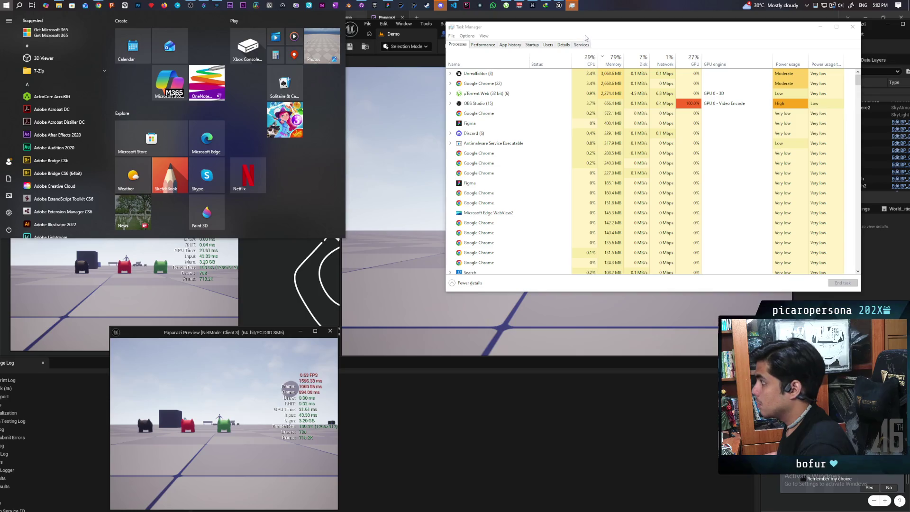
left_click(584, 36)
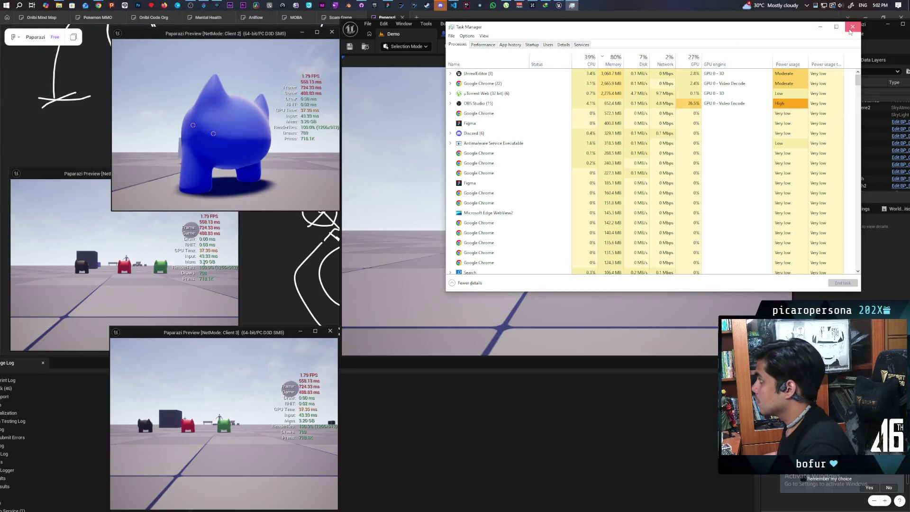
left_click(852, 26)
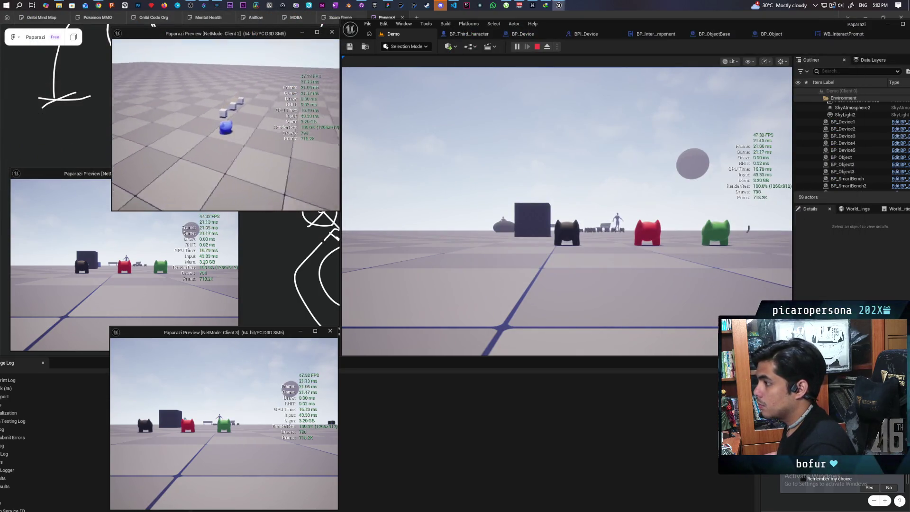
- Take control of Client 2's blue character
left_click(499, 168)
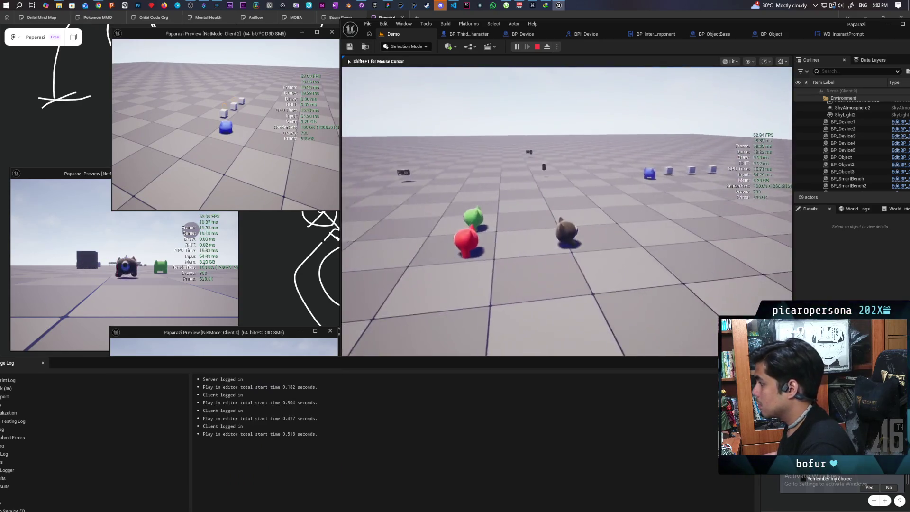
key("shift+F1")
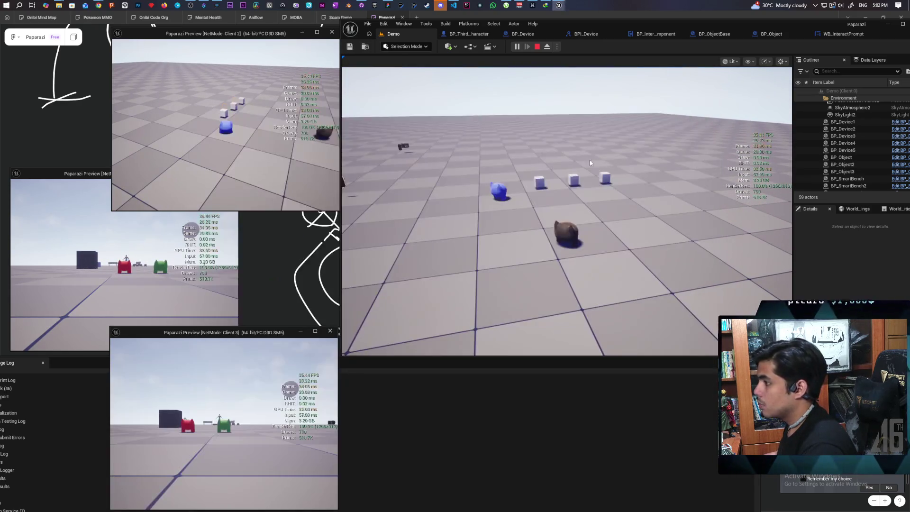
left_click(188, 293)
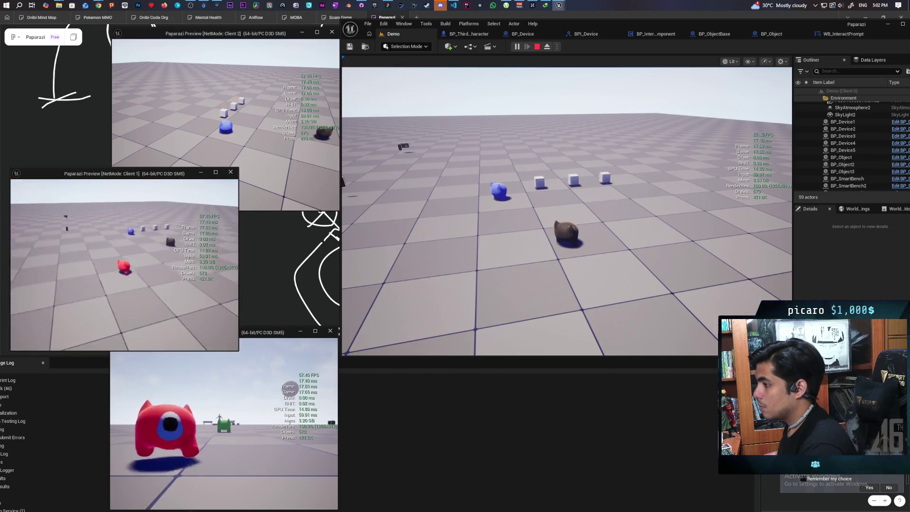
left_click(199, 118)
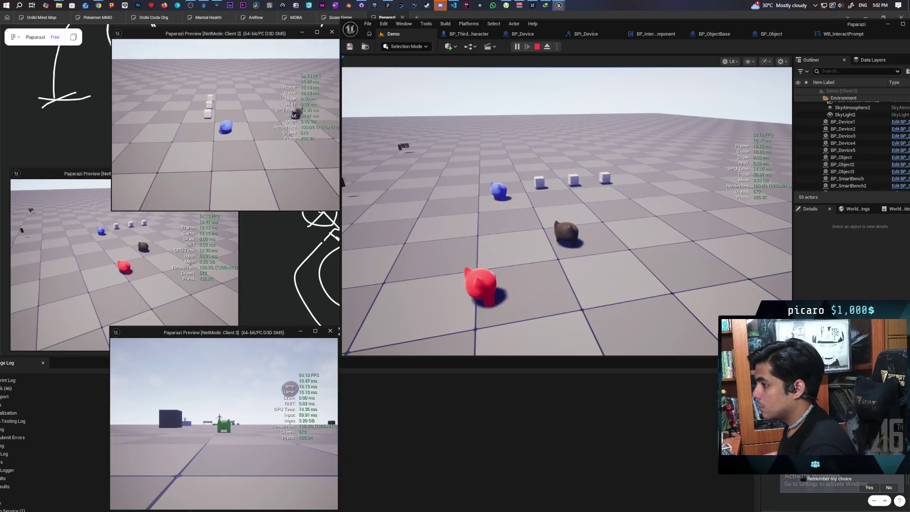
- Walk the blue character to the three cubes, pick up each, then stop the session
key("w")
key("e")
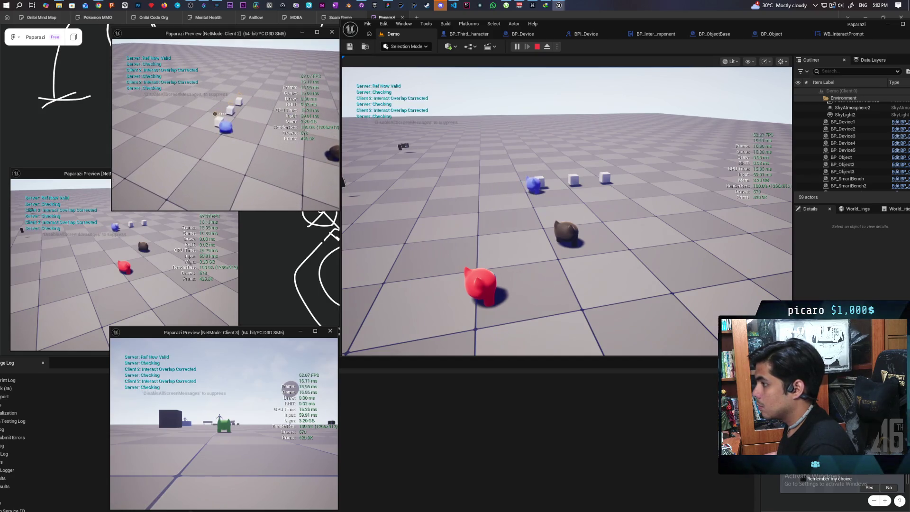
key("w")
key("e")
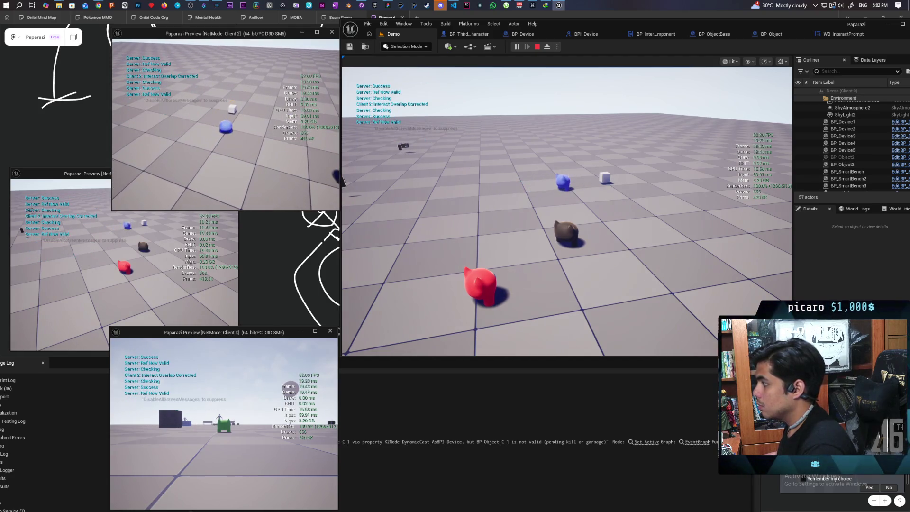
key("e")
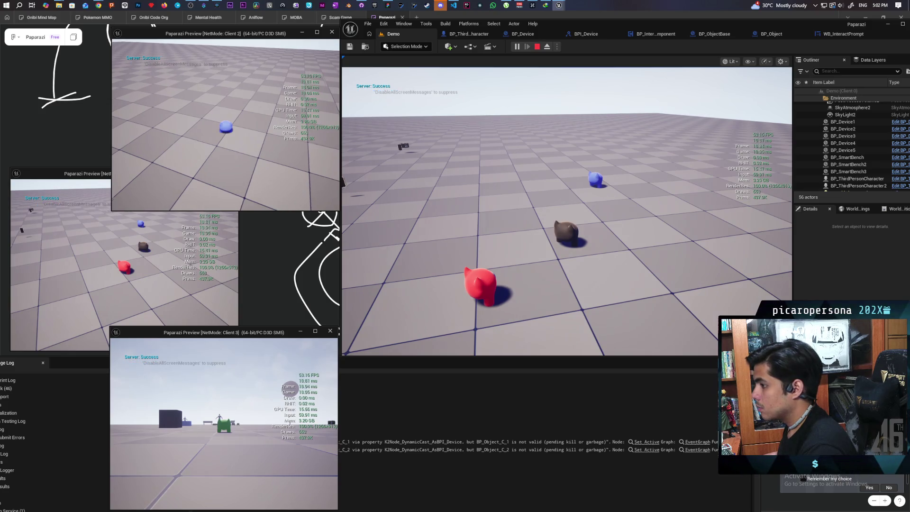
key("Escape")
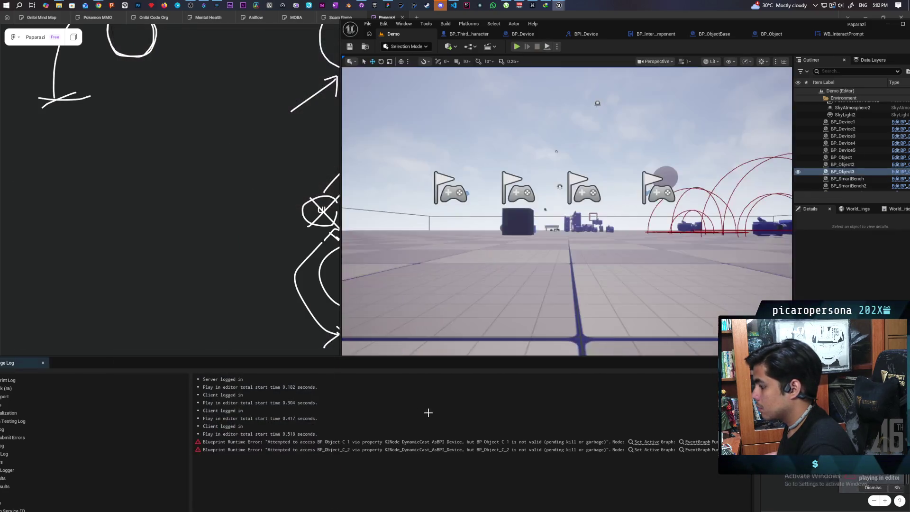
- Open the errored node in BP_InteractComponent and move Active down and later nodes right for room
left_click(639, 443)
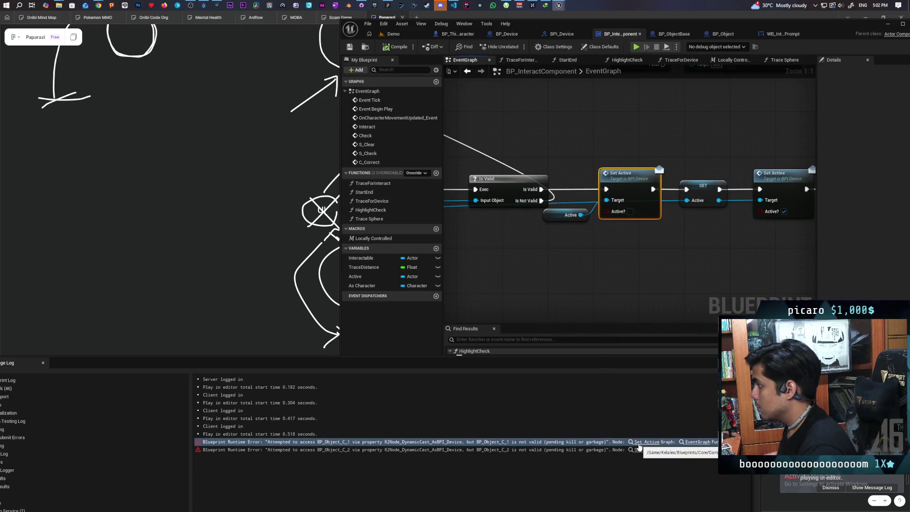
scroll(552, 279, "down", 3)
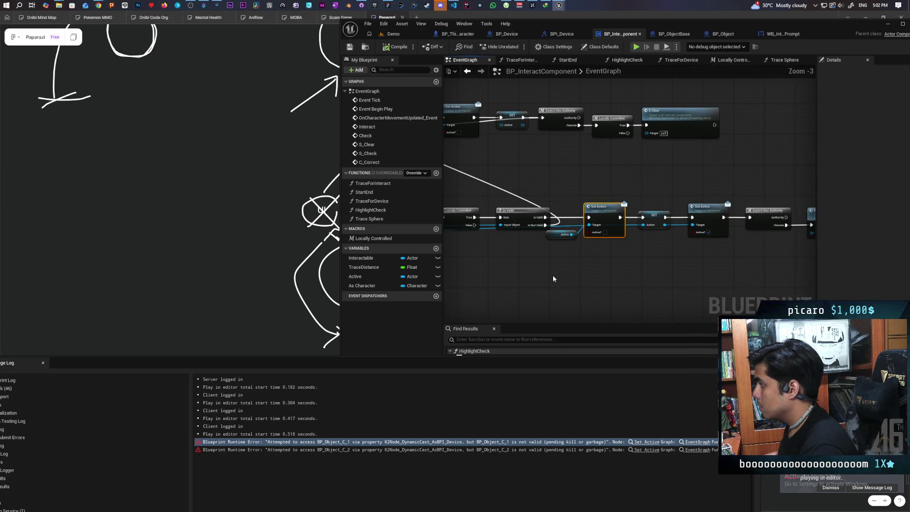
scroll(552, 278, "down", 3)
mouse_move(552, 275)
left_mouse_down()
mouse_move(719, 179)
mouse_move(554, 246)
mouse_move(621, 175)
mouse_move(501, 240)
mouse_move(650, 240)
mouse_move(645, 252)
mouse_move(702, 218)
mouse_move(628, 237)
mouse_move(517, 241)
left_mouse_up()
scroll(501, 240, "up", 3)
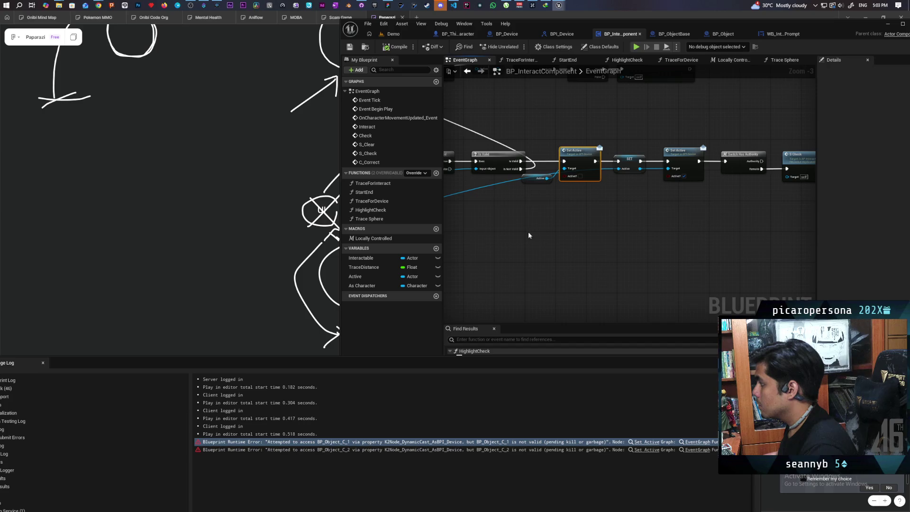
left_click_drag(534, 180, 529, 192)
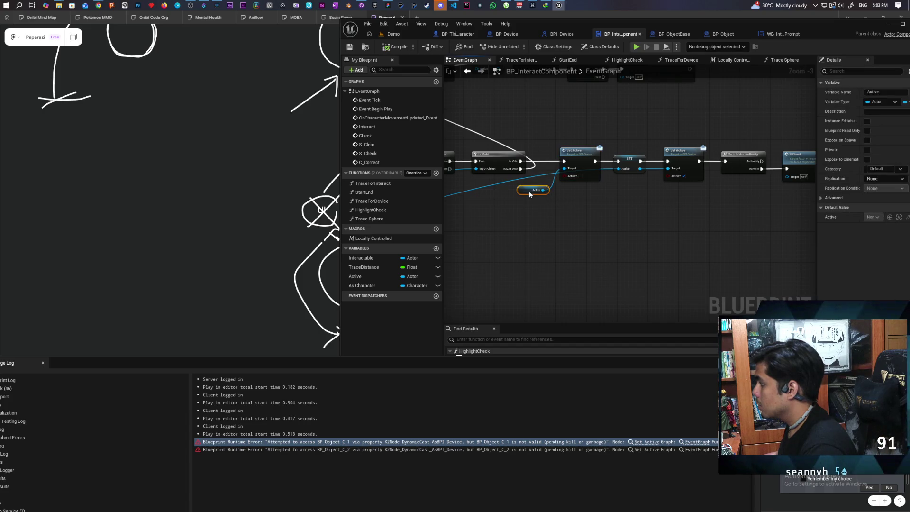
left_click_drag(636, 201, 581, 195)
left_click_drag(499, 129, 749, 192)
left_click_drag(528, 155, 566, 160)
mouse_move(512, 201)
left_mouse_down()
mouse_move(594, 251)
mouse_move(651, 243)
mouse_move(721, 215)
mouse_move(514, 258)
left_mouse_up()
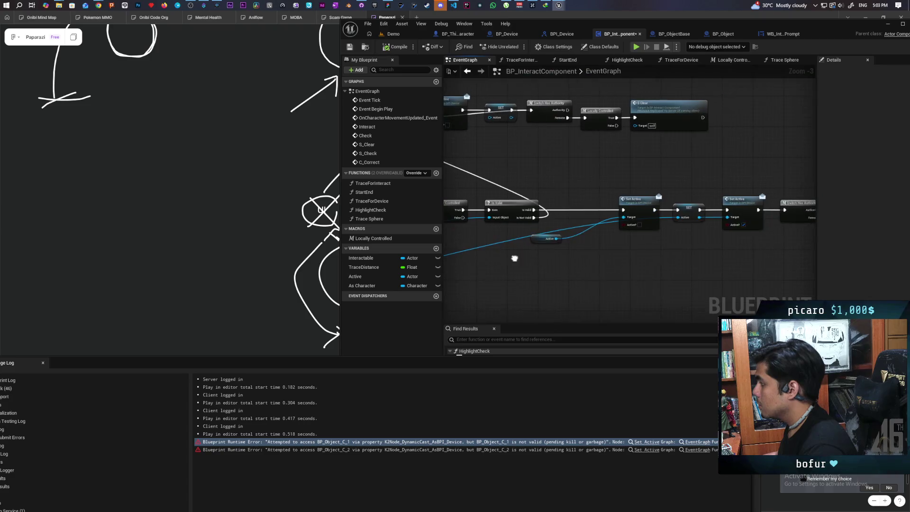
scroll(567, 249, "up", 2)
- Paste a new Is Valid wired to Active and Set Active, and delete the old Is Valid
key("ctrl+v")
left_click_drag(553, 236, 586, 266)
mouse_move(526, 199)
left_mouse_down()
mouse_move(586, 252)
mouse_move(590, 192)
left_mouse_up()
left_click_drag(488, 225, 575, 246)
left_click_drag(519, 219, 626, 227)
left_click(581, 216)
key("Delete")
- Move the remaining Is Valid into place and connect Is Not Valid to Set Active's execution input
mouse_move(677, 217)
left_mouse_down()
mouse_move(626, 214)
mouse_move(726, 219)
left_mouse_up()
mouse_move(657, 229)
left_mouse_down()
mouse_move(777, 232)
mouse_move(726, 220)
left_mouse_up()
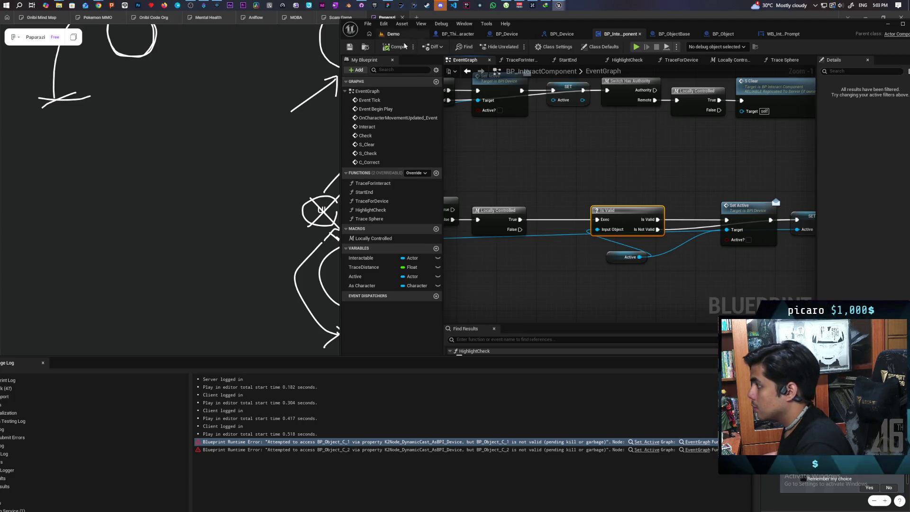
scroll(542, 185, "down", 3)
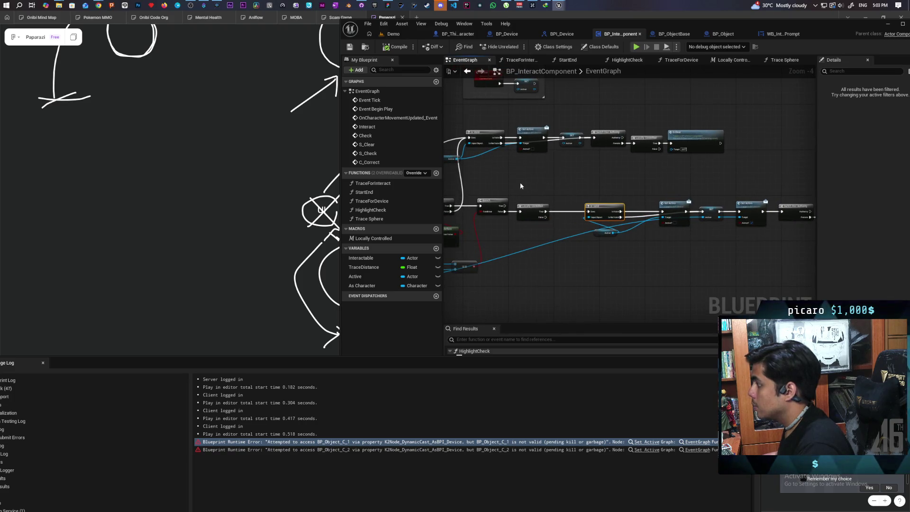
scroll(575, 176, "up", 2)
scroll(575, 175, "down", 2)
mouse_move(567, 167)
left_mouse_down()
mouse_move(699, 142)
mouse_move(627, 178)
mouse_move(589, 215)
left_mouse_up()
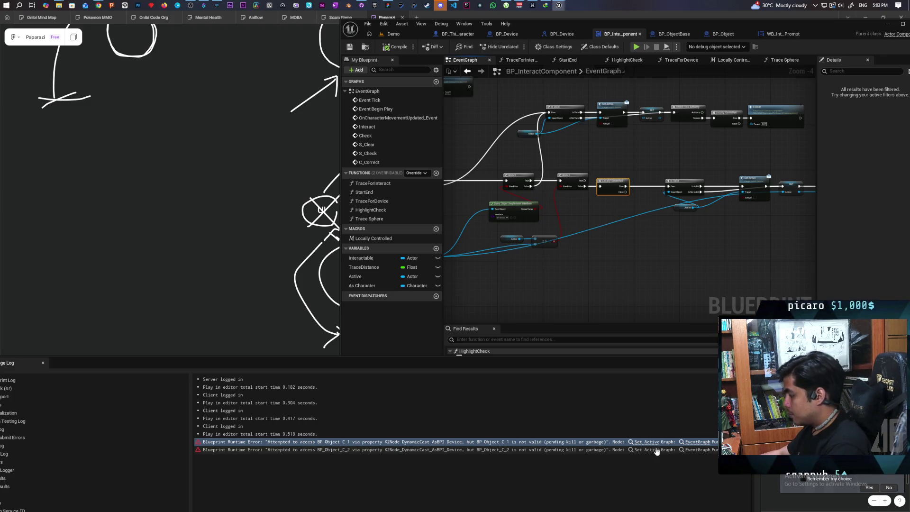
- Jump from the runtime error to Set Active and bring the Locally Controlled branch into view
left_click(698, 449)
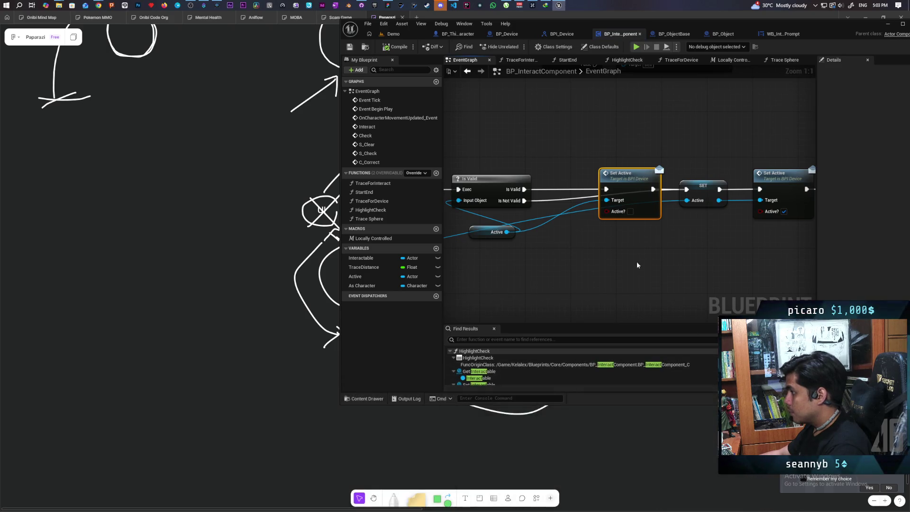
scroll(540, 266, "down", 1)
mouse_move(541, 266)
left_mouse_down()
mouse_move(687, 264)
mouse_move(687, 244)
left_mouse_up()
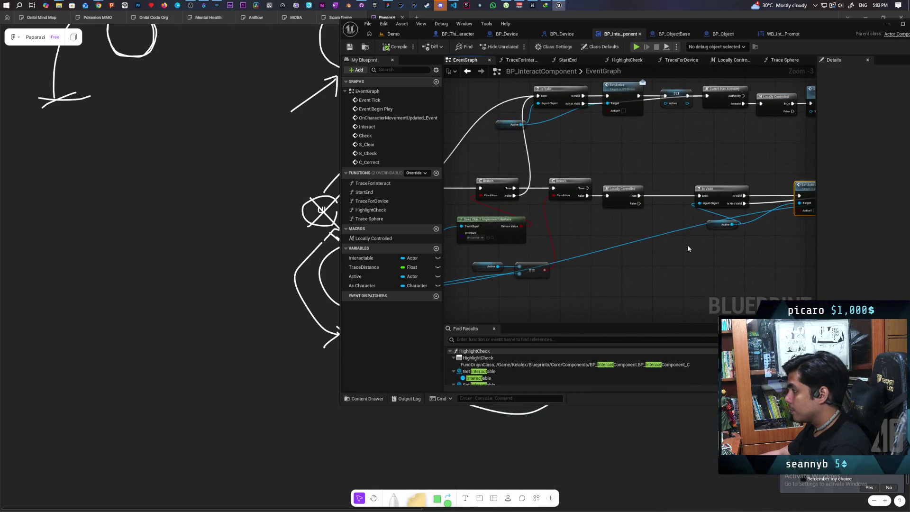
left_click_drag(587, 236, 609, 232)
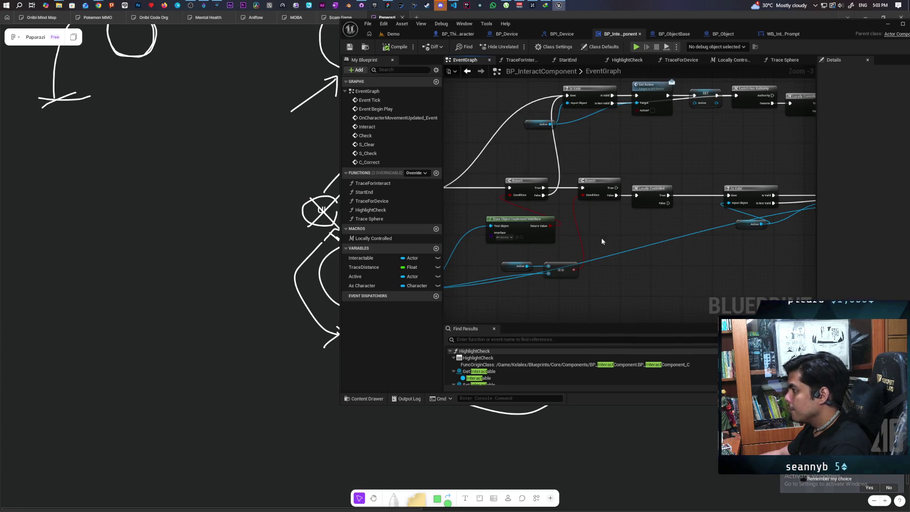
mouse_move(675, 179)
left_mouse_down()
mouse_move(714, 184)
mouse_move(741, 167)
mouse_move(698, 205)
mouse_move(635, 240)
mouse_move(501, 239)
left_mouse_up()
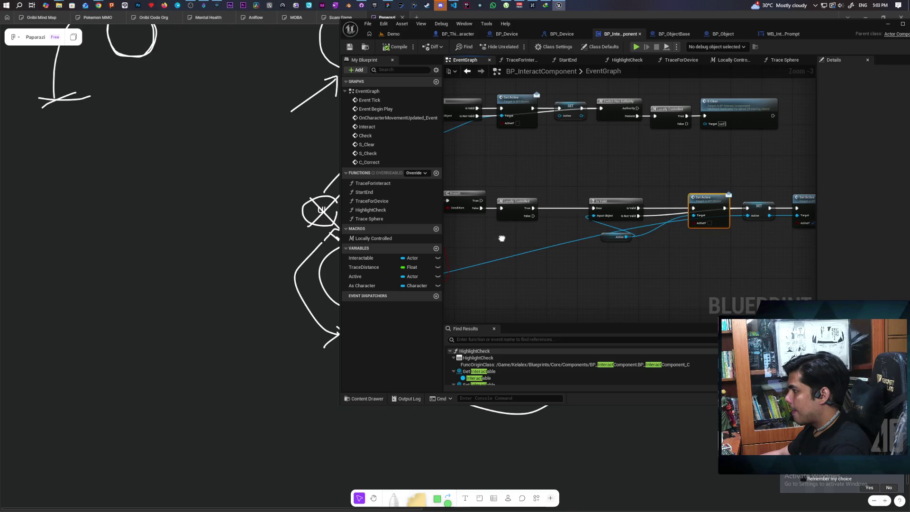
- Comment Locally Controlled with 'Only should run if its the owning client' and start a four-client test
left_click(506, 218)
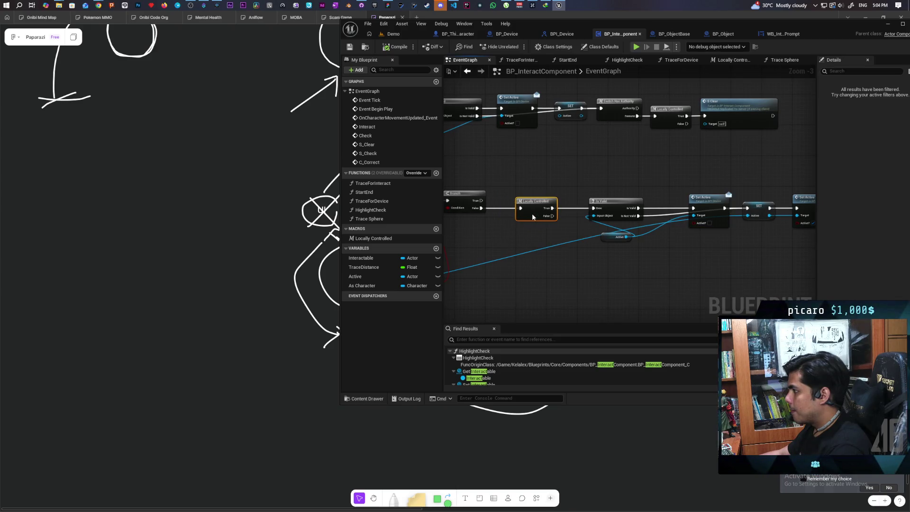
left_click(536, 192)
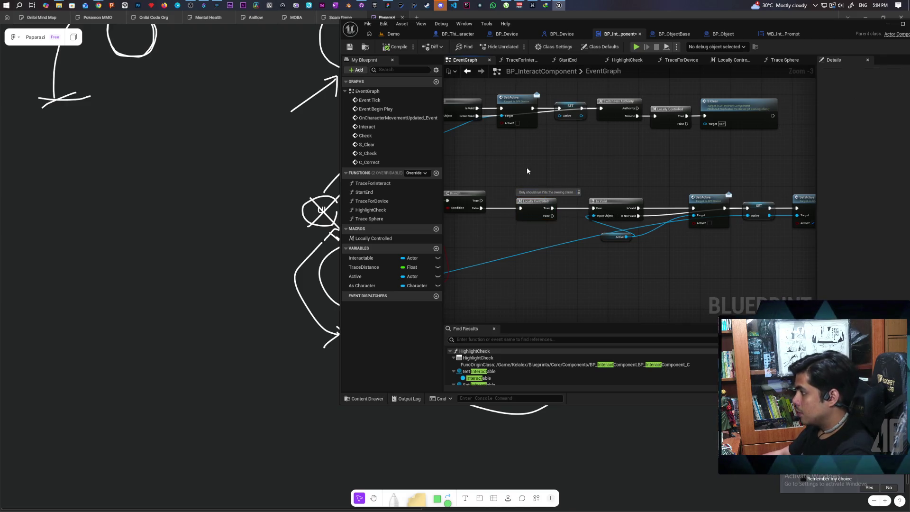
scroll(509, 169, "up", 3)
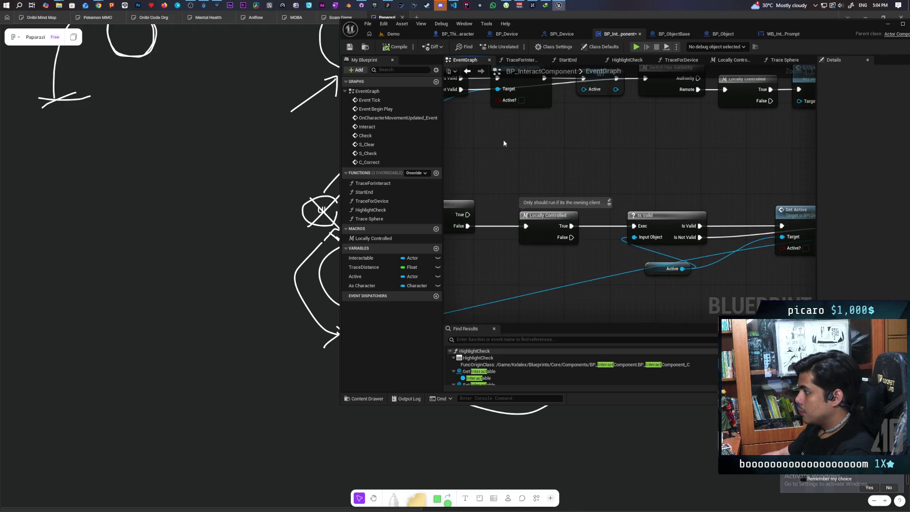
scroll(566, 169, "down", 3)
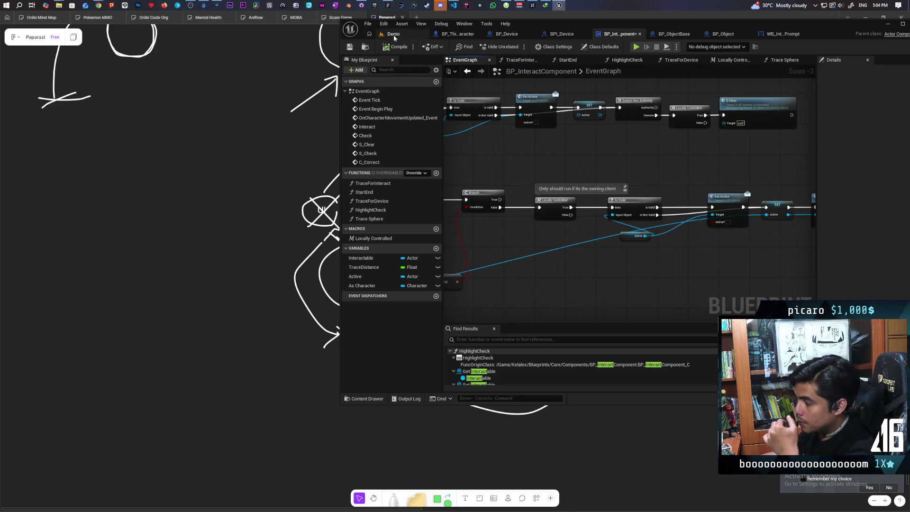
left_click(394, 35)
left_click(516, 46)
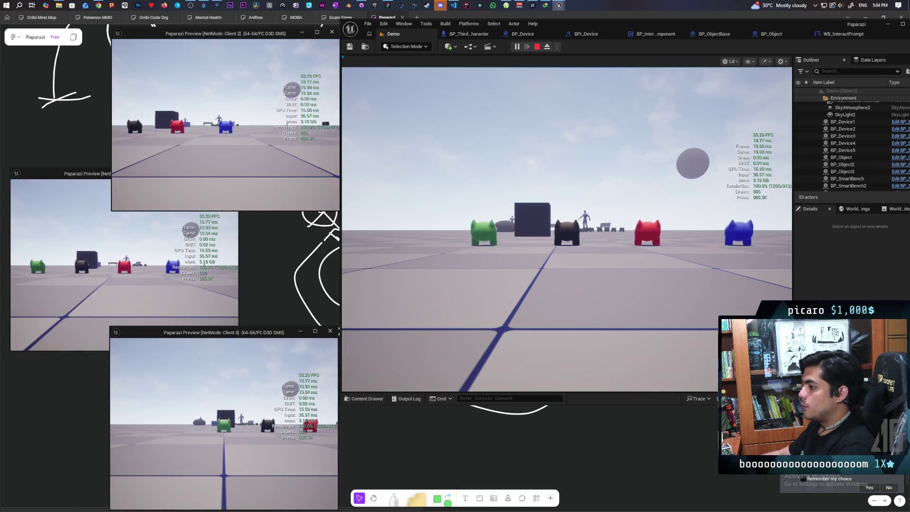
- Switch control from the main view through Client 1 to Client 2's player
left_click(464, 261)
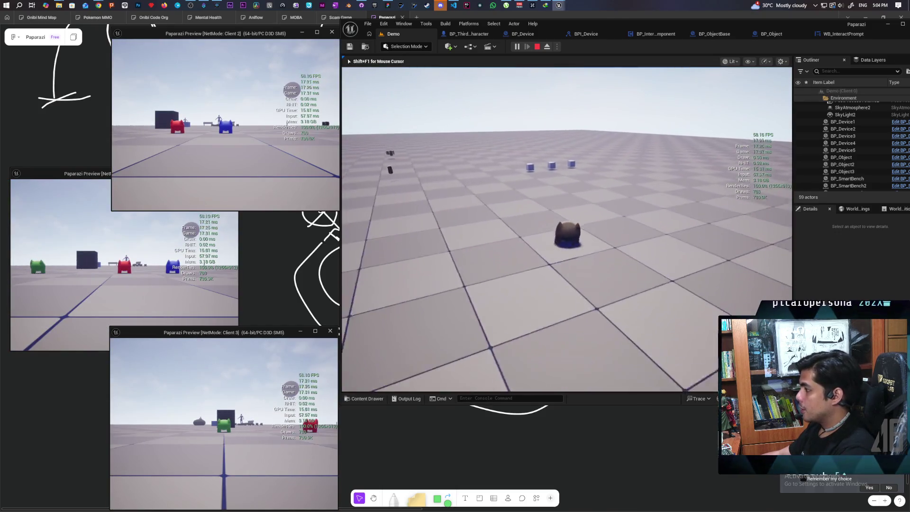
key("shift+F1")
left_click(124, 265)
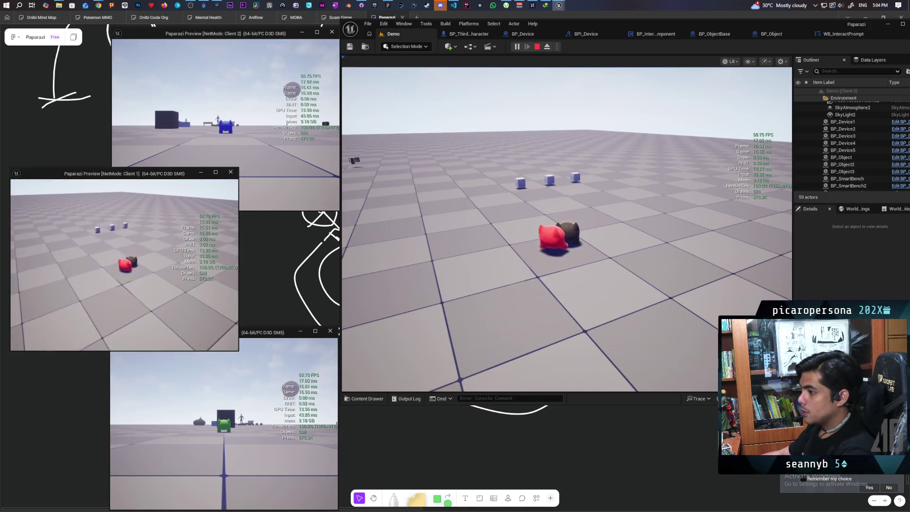
left_click(226, 118)
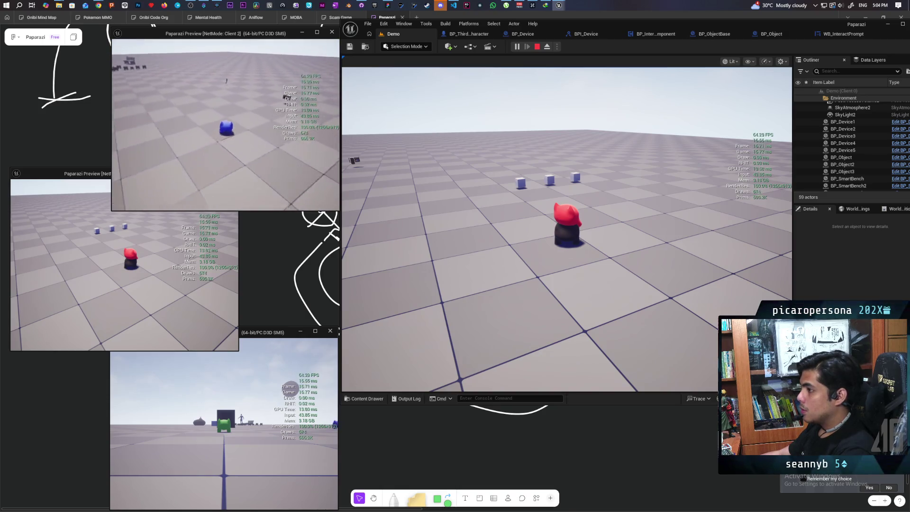
- Walk Client 2's blue character onto all three cubes to collect them, then end the session
key("w")
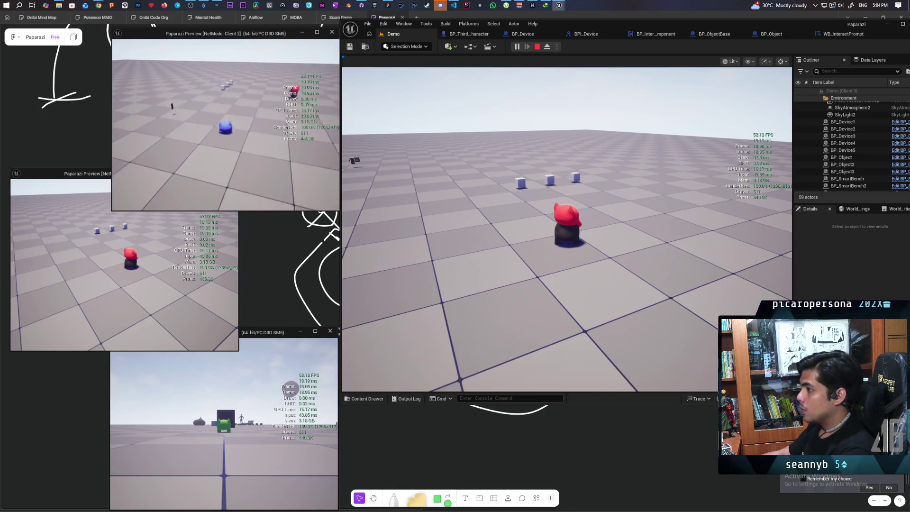
key("w")
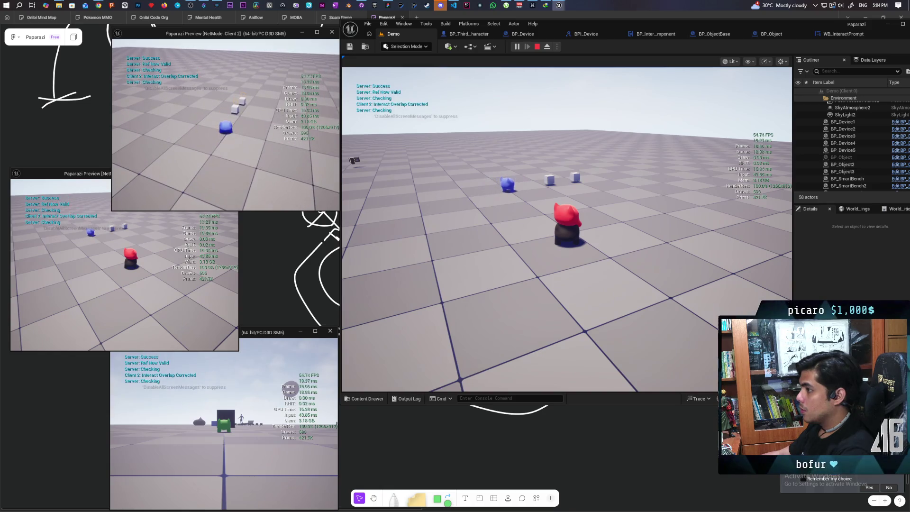
key("e")
key("e")
key("w")
key("e")
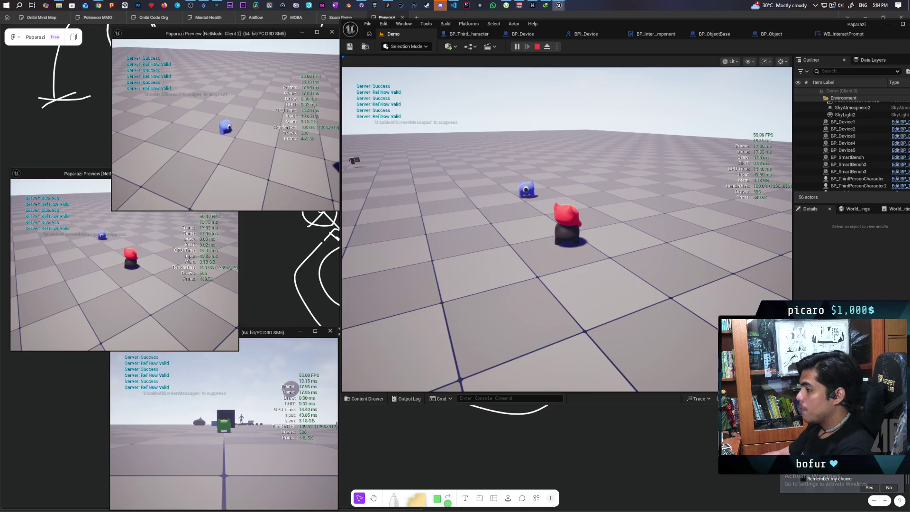
key("Escape")
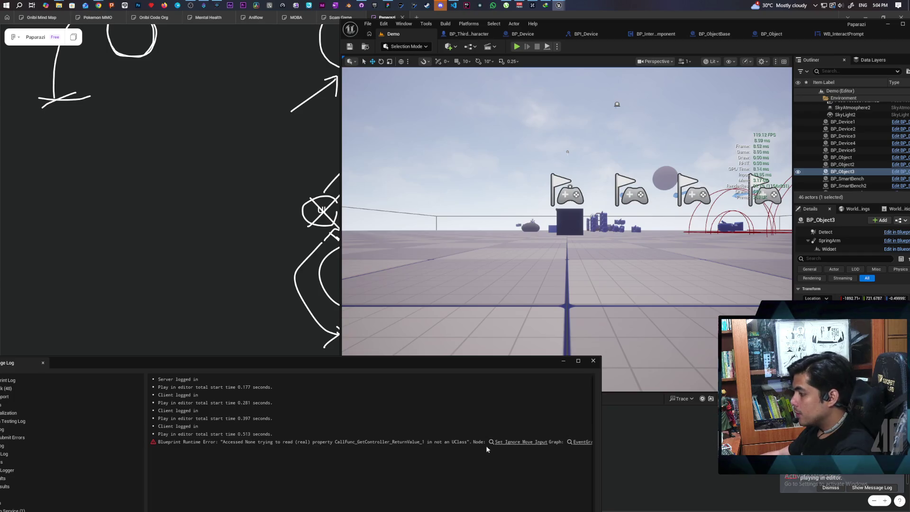
- In BP_ThirdPersonCharacter, gate Set Ignore Move Input with an Is Valid check on Get Controller's Return Value
left_click(502, 442)
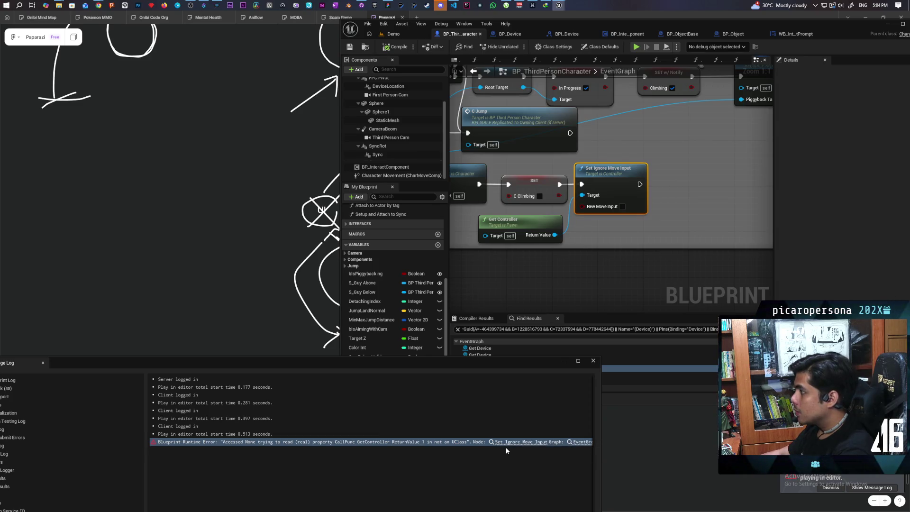
scroll(540, 285, "down", 3)
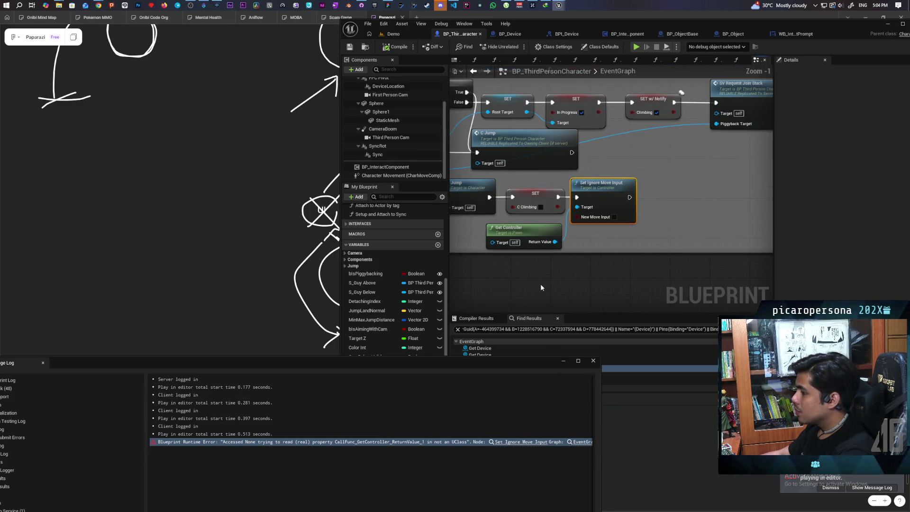
mouse_move(544, 287)
left_mouse_down()
mouse_move(729, 260)
mouse_move(586, 270)
mouse_move(670, 264)
mouse_move(625, 250)
left_mouse_up()
scroll(601, 275, "up", 2)
left_click_drag(640, 196, 730, 197)
key("ctrl+v")
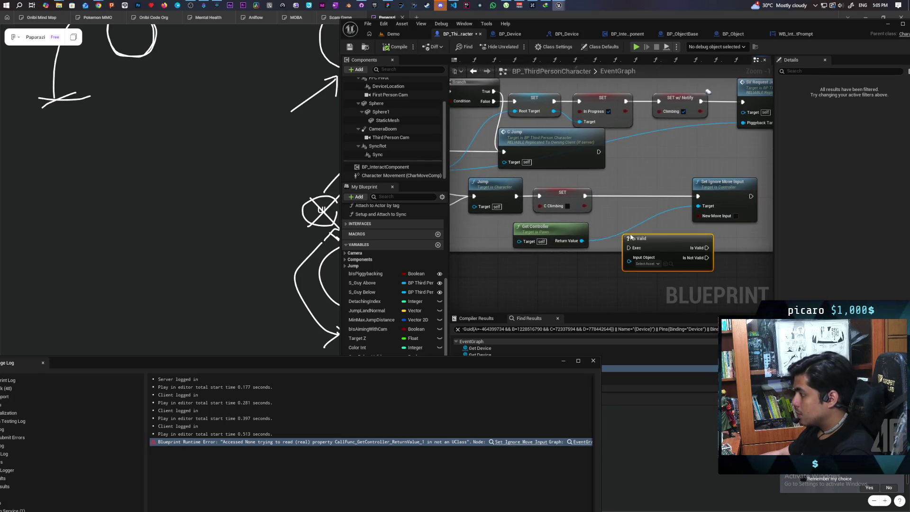
mouse_move(578, 242)
left_mouse_down()
mouse_move(629, 260)
mouse_move(654, 229)
mouse_move(647, 197)
mouse_move(697, 196)
left_mouse_up()
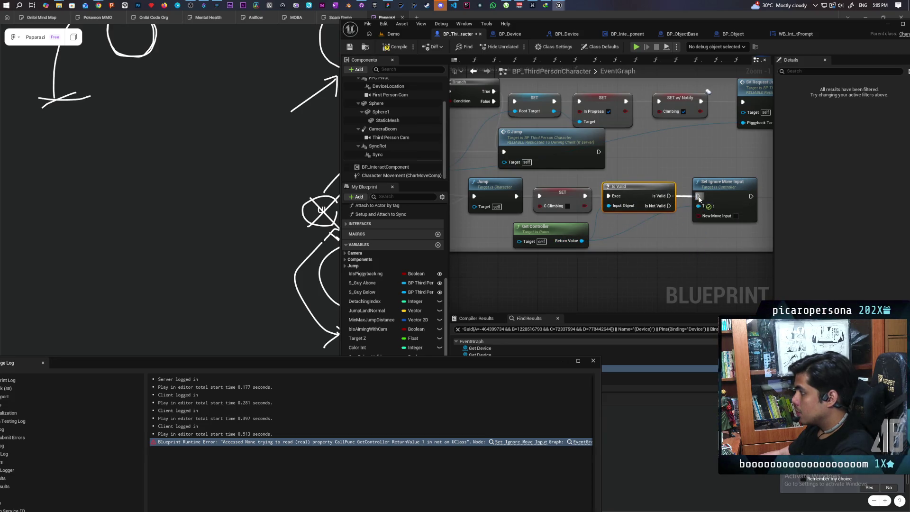
scroll(649, 231, "down", 3)
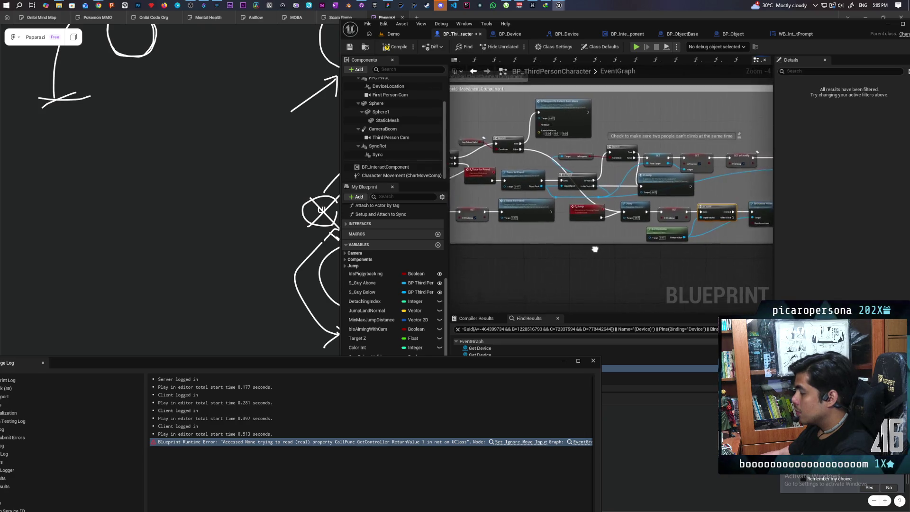
scroll(555, 228, "up", 1)
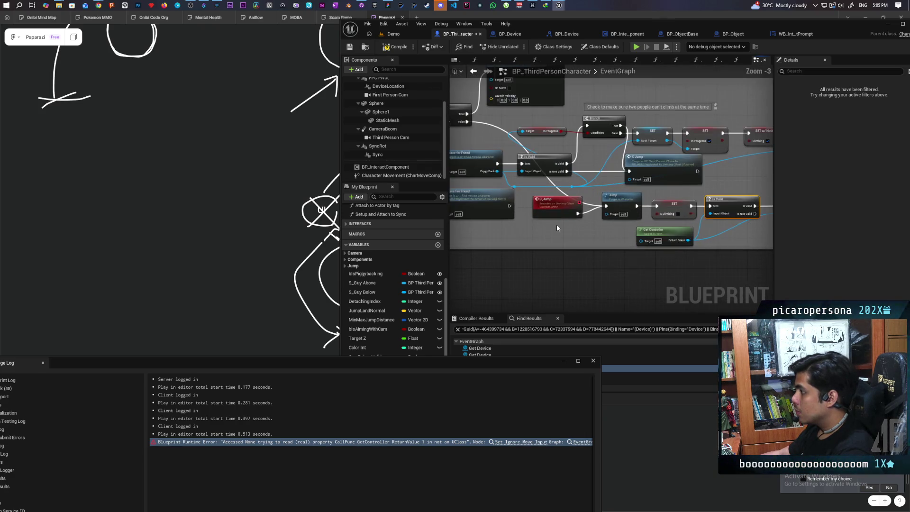
scroll(556, 227, "down", 1)
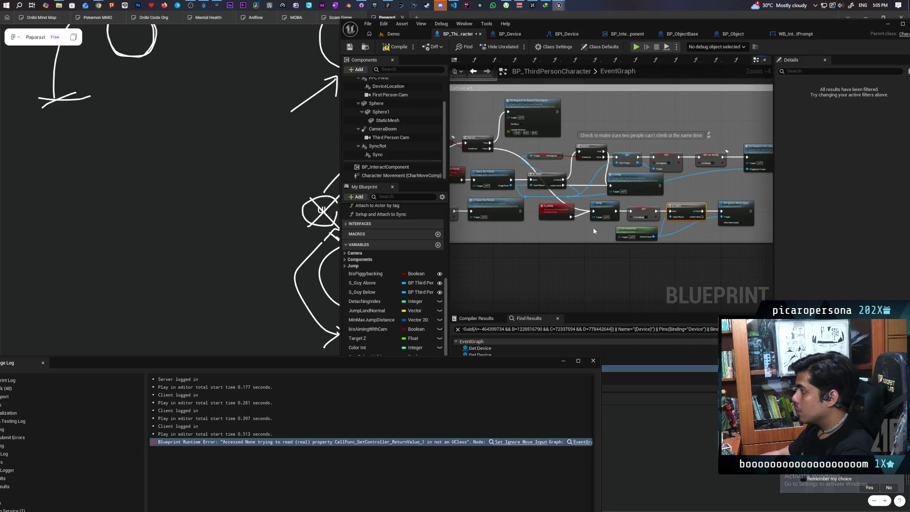
left_click(404, 37)
- Save all modified assets, dismiss the log, and start another multiplayer play session
key("ctrl+shift+s")
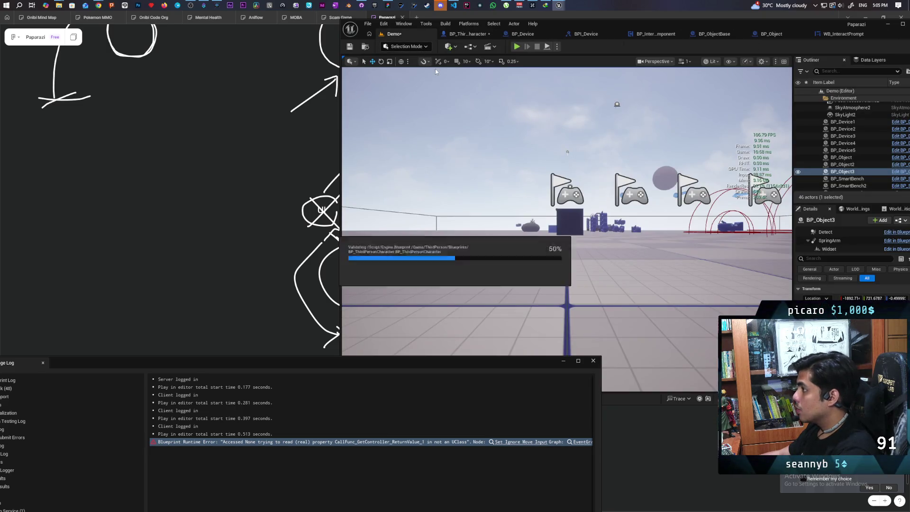
left_click(592, 359)
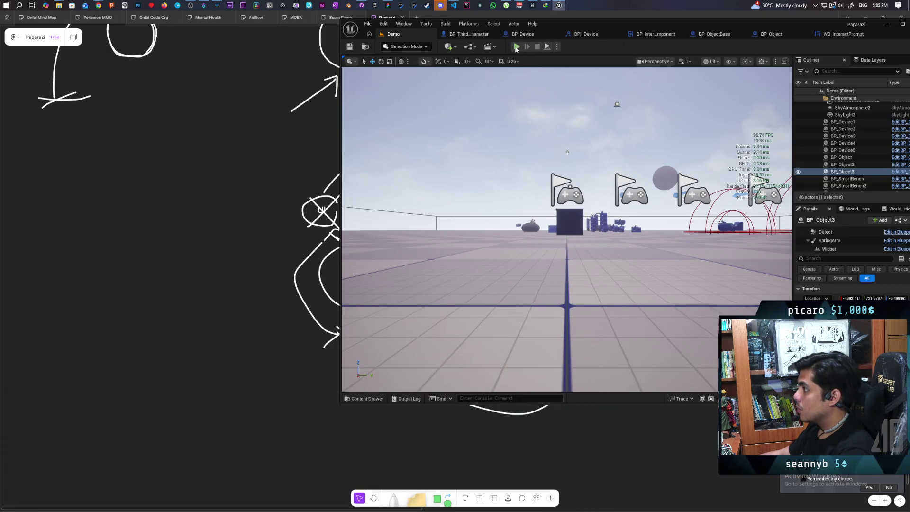
left_click(516, 47)
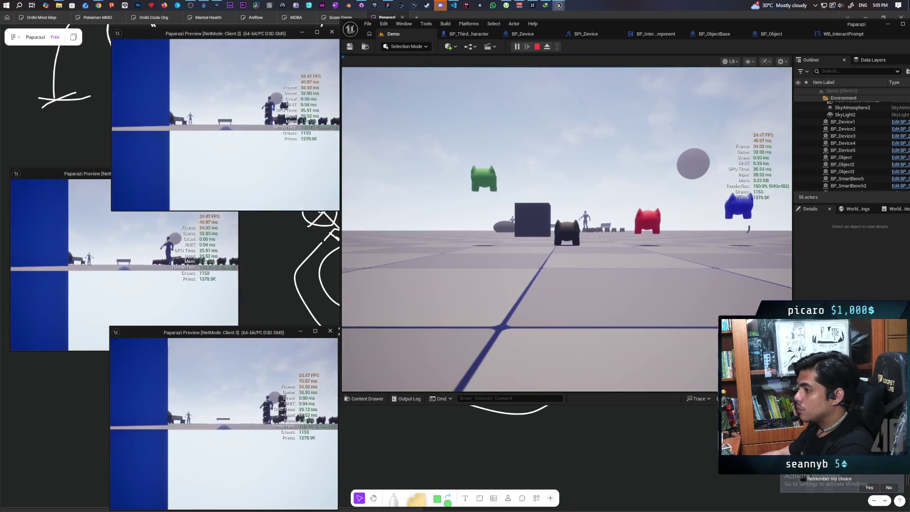
- Walk Client 1's red character and the main player pawn around the level, then stop play
left_click(130, 311)
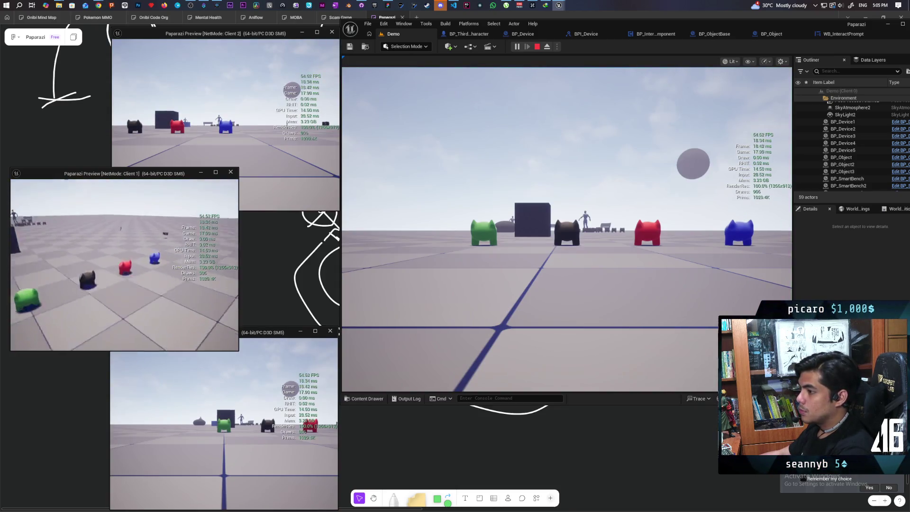
key("w")
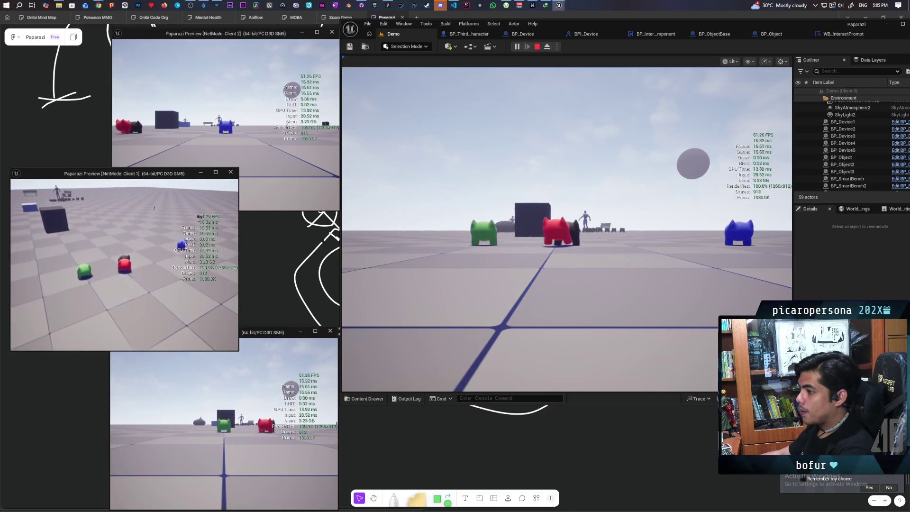
key("w")
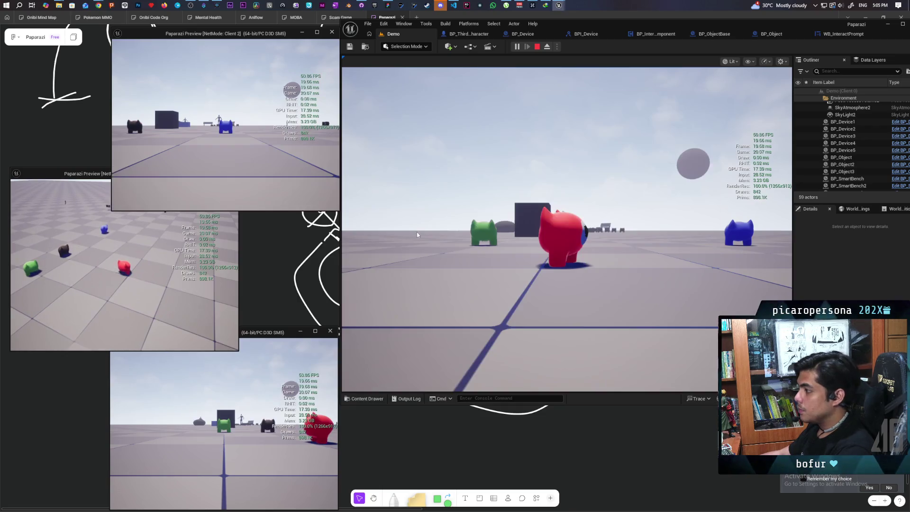
left_click(566, 227)
key("w")
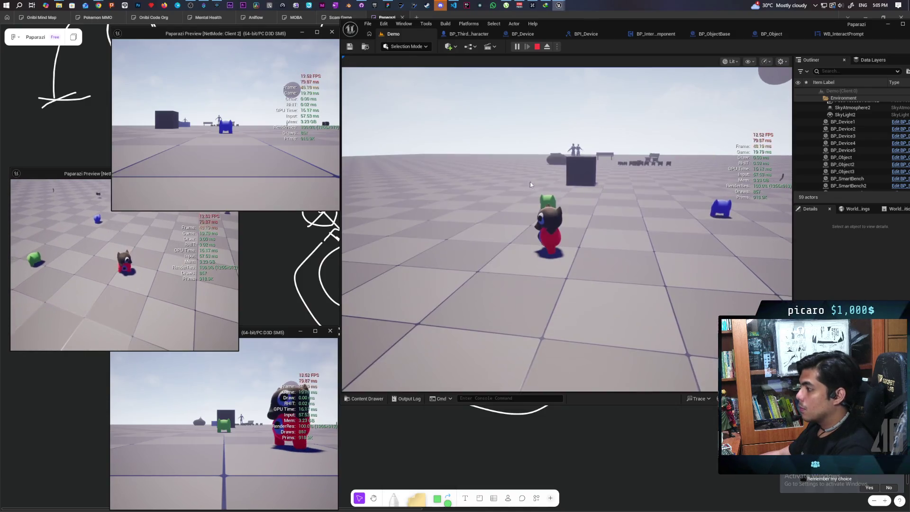
left_click(529, 182)
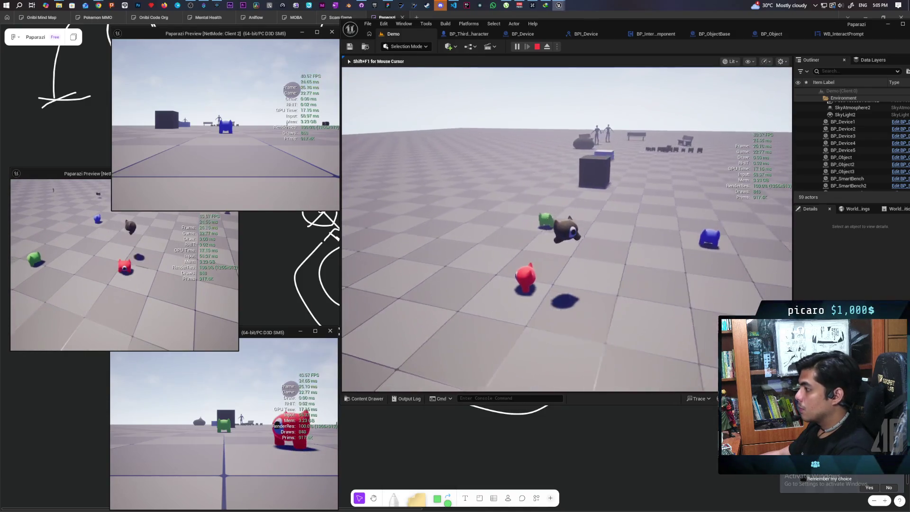
key("w")
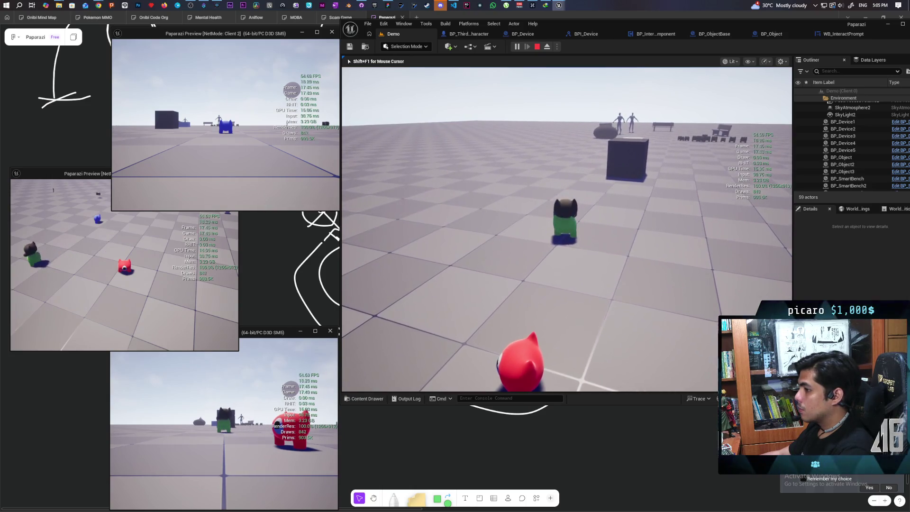
key("w")
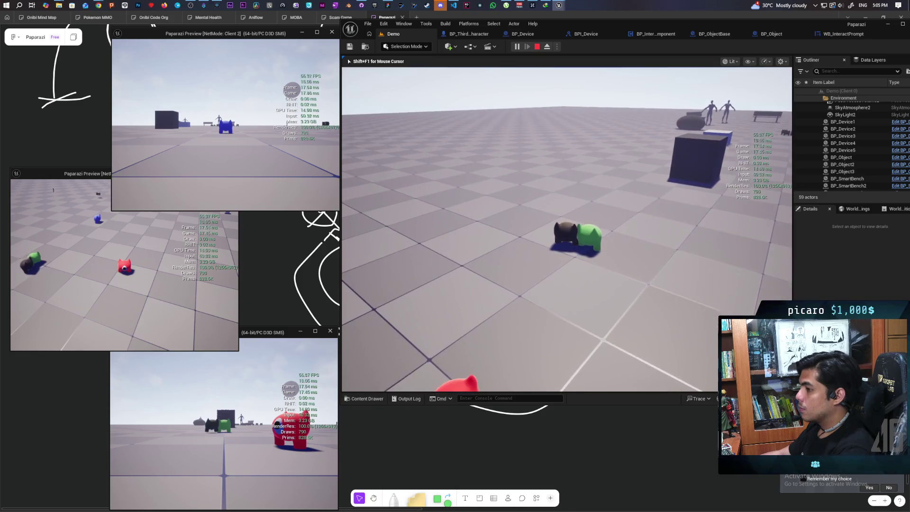
key("Escape")
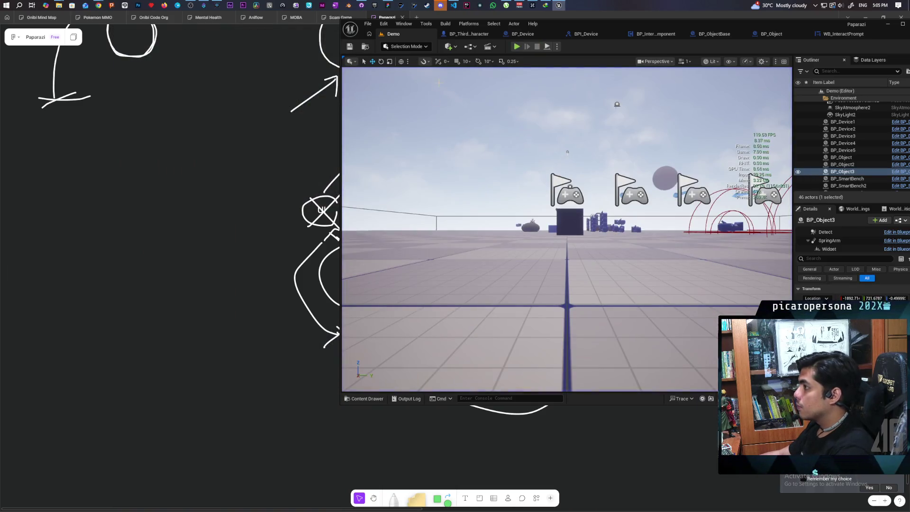
- Commit the 9 changed files to main as 'added basic MP interactables' and push to origin
left_click(361, 6)
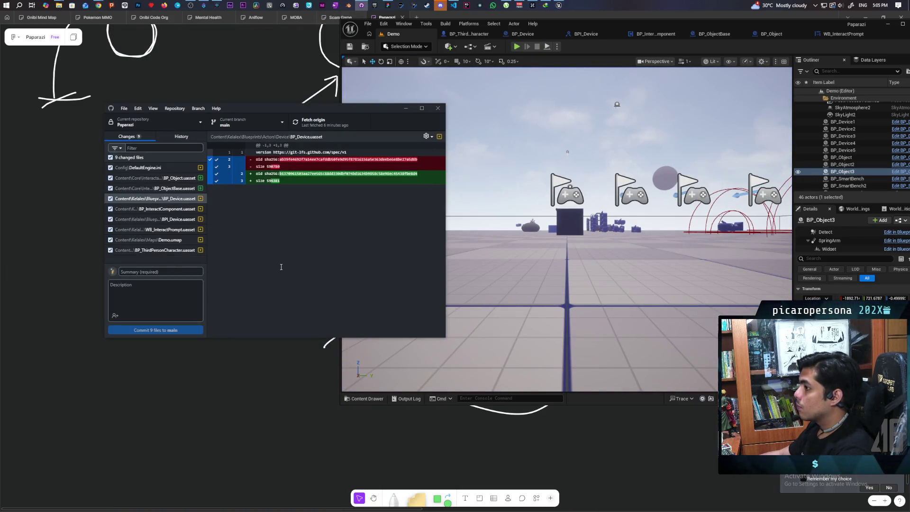
type("add")
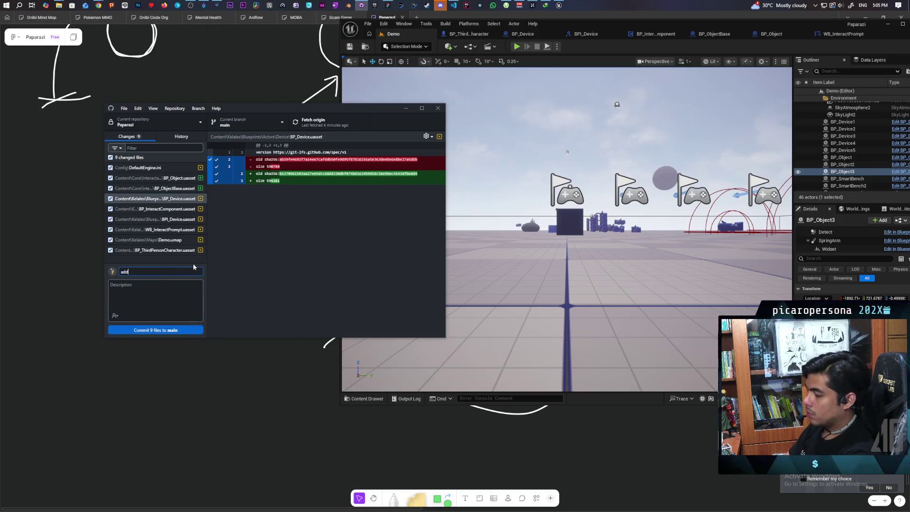
type("ed basic")
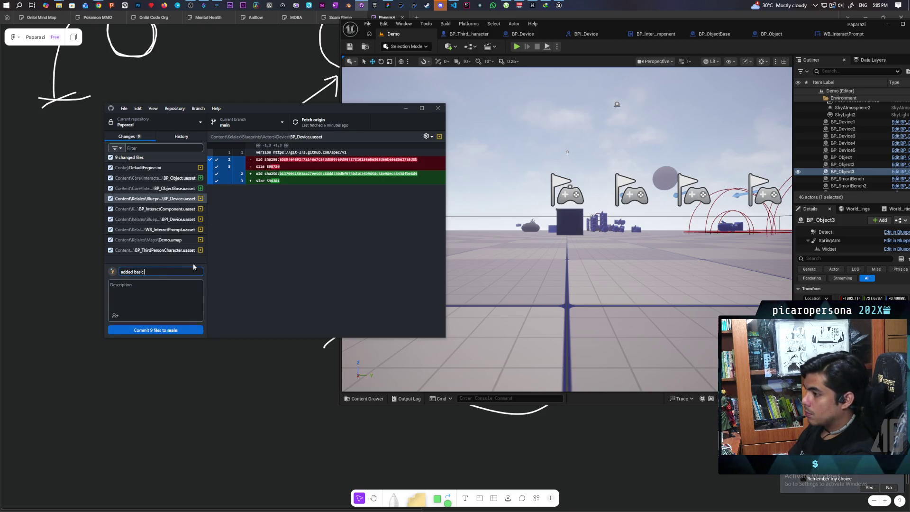
type(" MP ")
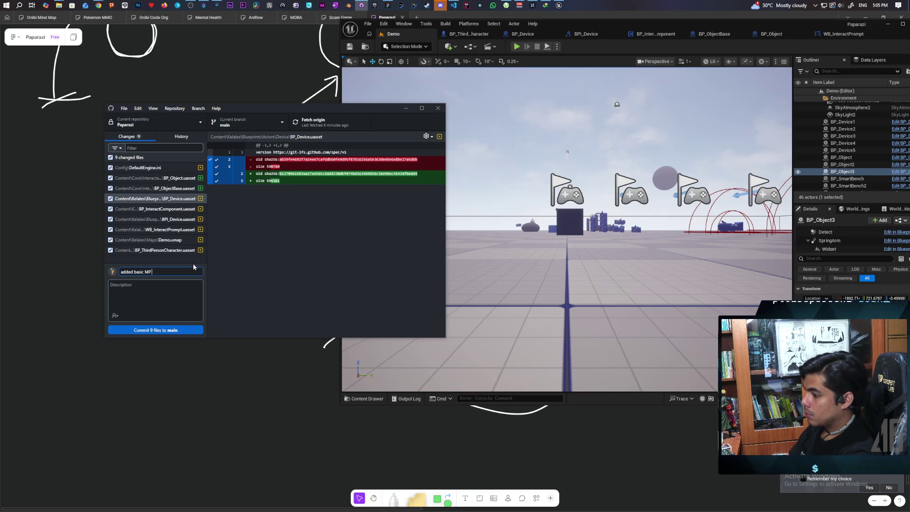
type("interactables")
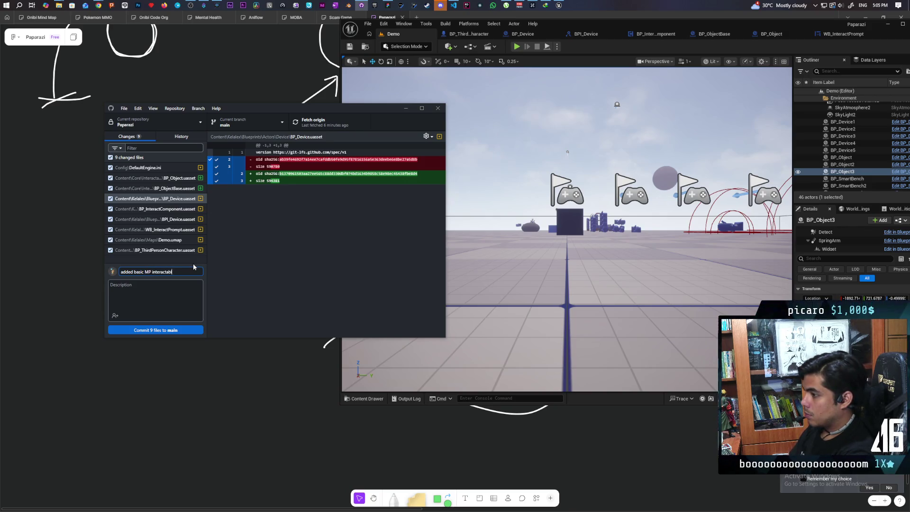
left_click(180, 332)
left_click(314, 123)
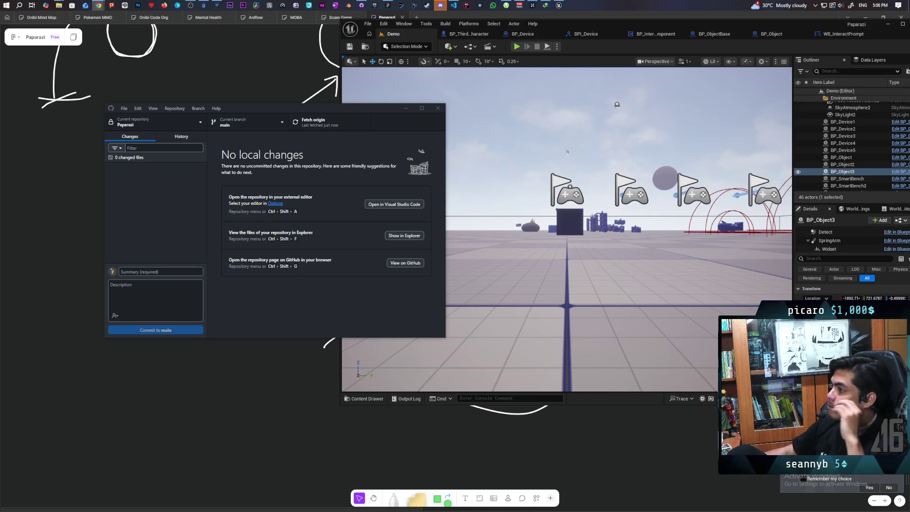
mouse_move(99, 6)
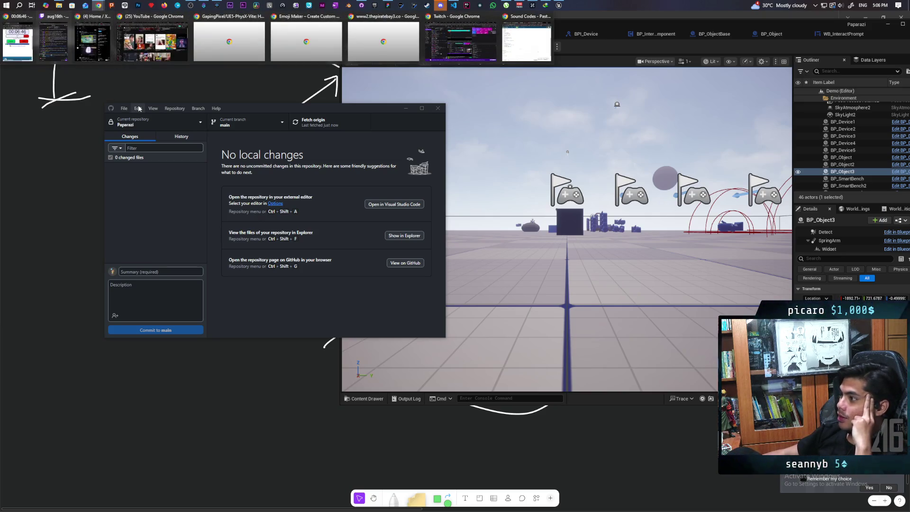
left_click(459, 41)
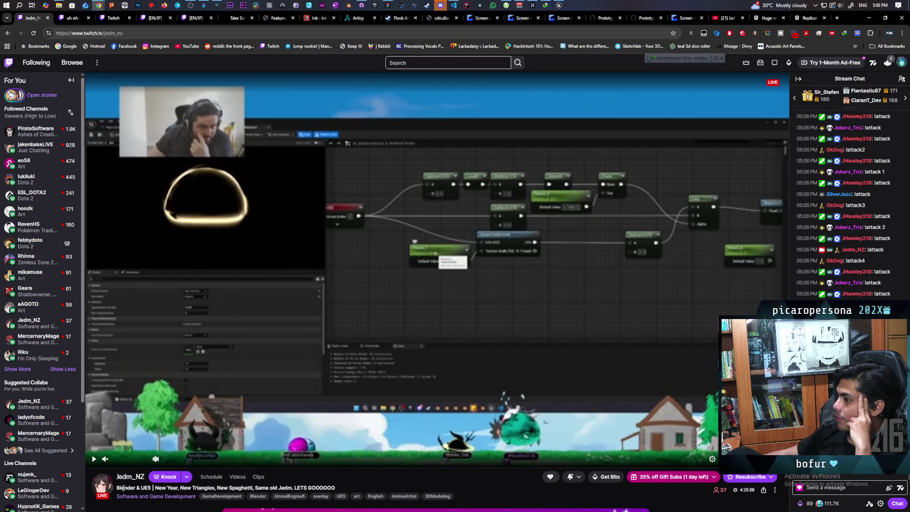
left_click(94, 459)
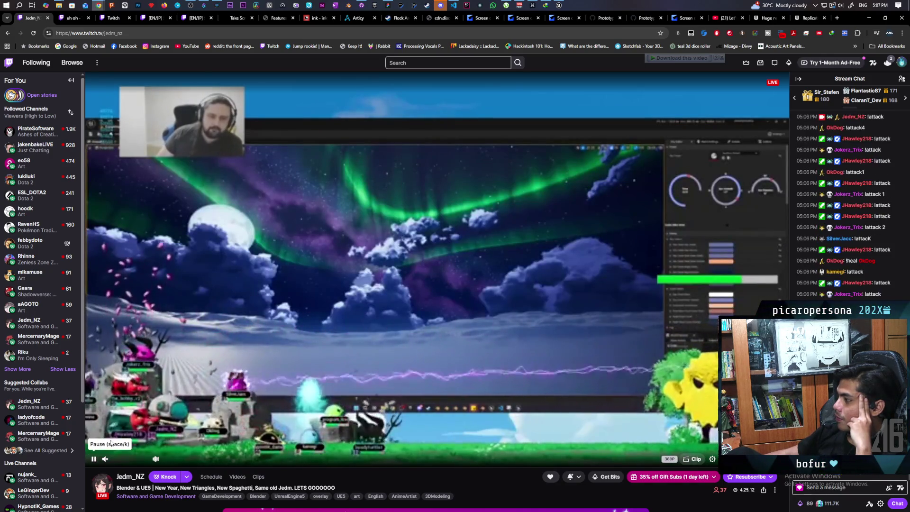
left_click(18, 368)
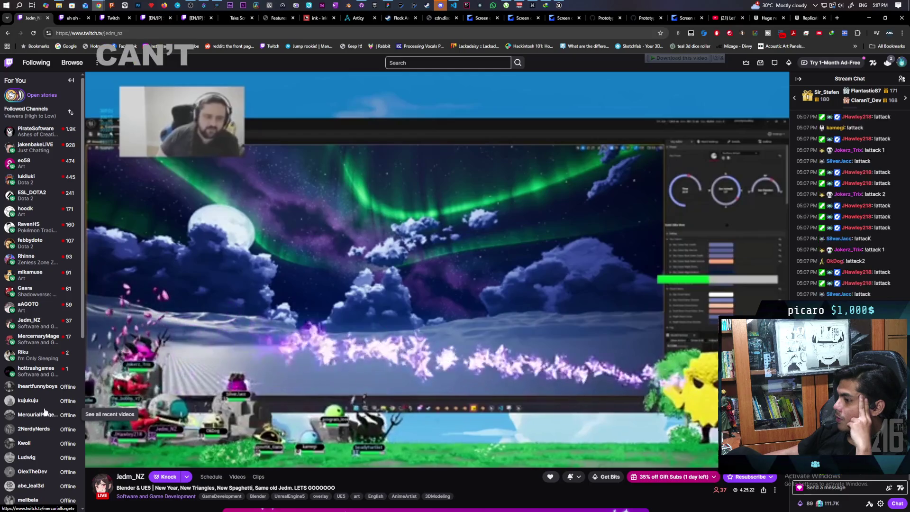
mouse_move(103, 462)
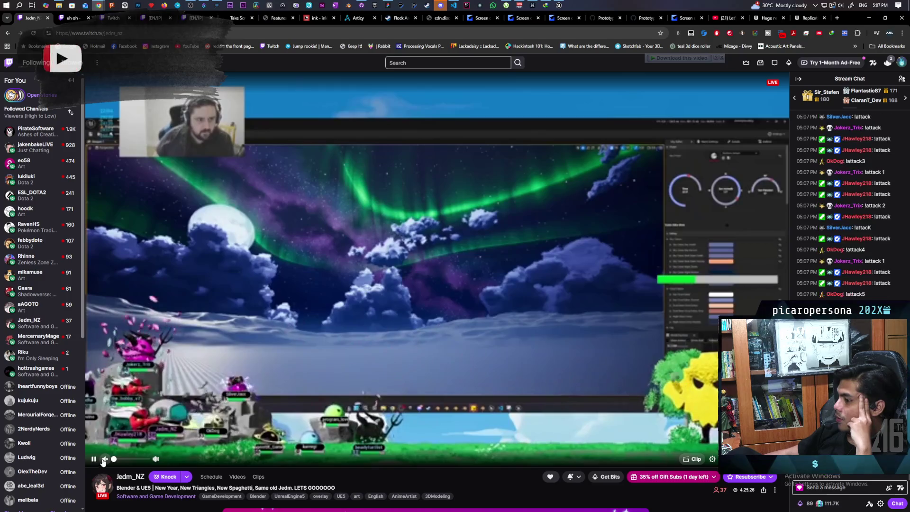
left_click(93, 460)
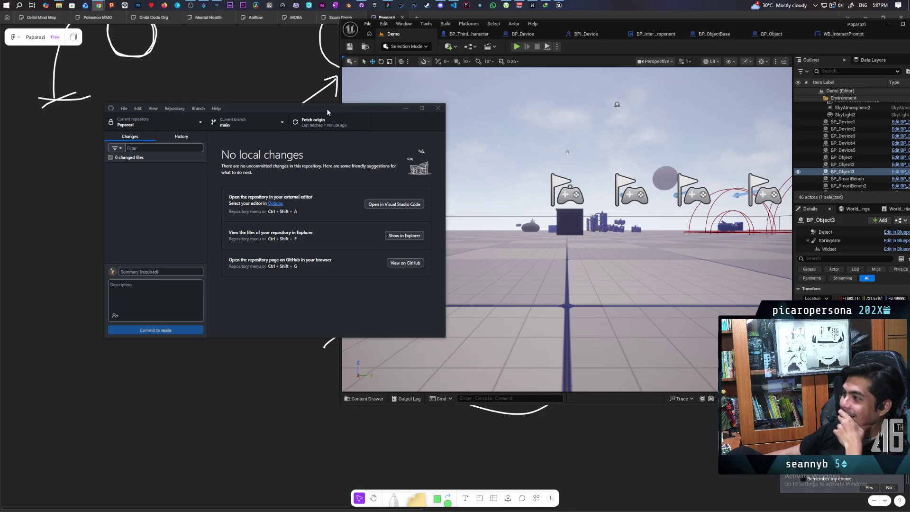
- Shift the editor window left, zoom close to BP_Object3 near the floor, and open BP_ObjectBase's event graph
mouse_move(768, 24)
left_mouse_down()
mouse_move(699, 31)
mouse_move(735, 32)
left_mouse_up()
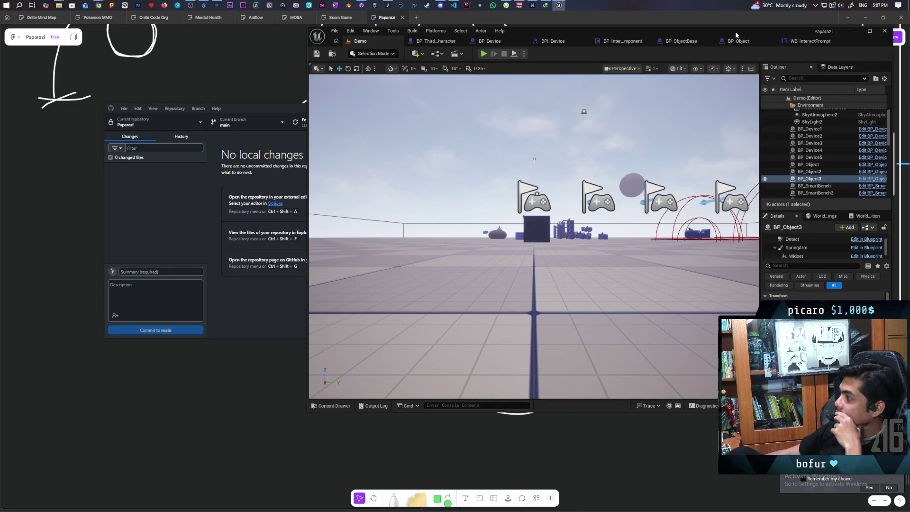
mouse_move(736, 34)
left_mouse_down()
mouse_move(752, 34)
mouse_move(747, 30)
left_mouse_up()
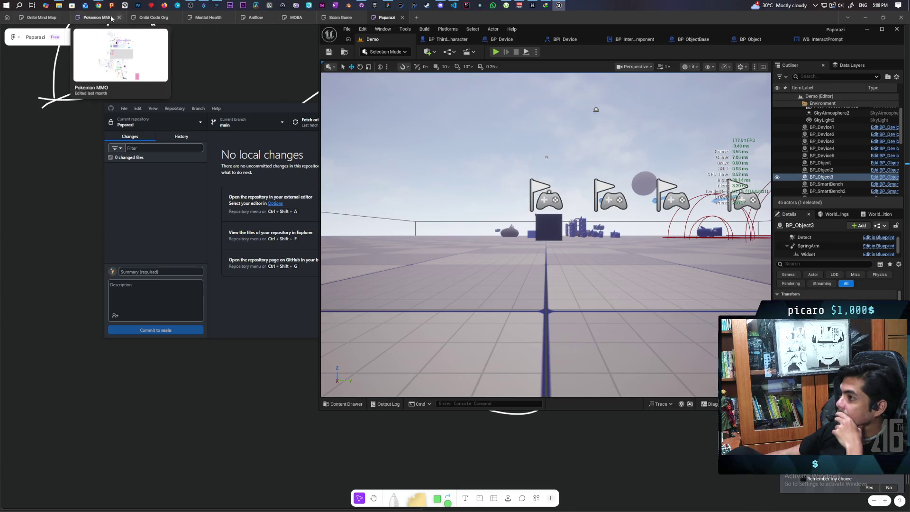
mouse_move(102, 8)
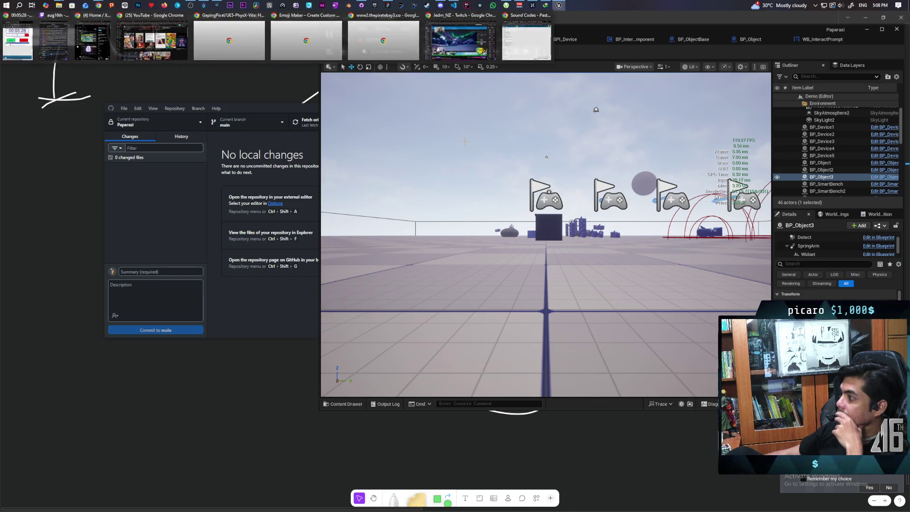
key("f")
mouse_move(586, 167)
left_mouse_down()
mouse_move(583, 180)
mouse_move(544, 161)
mouse_move(602, 206)
left_mouse_up()
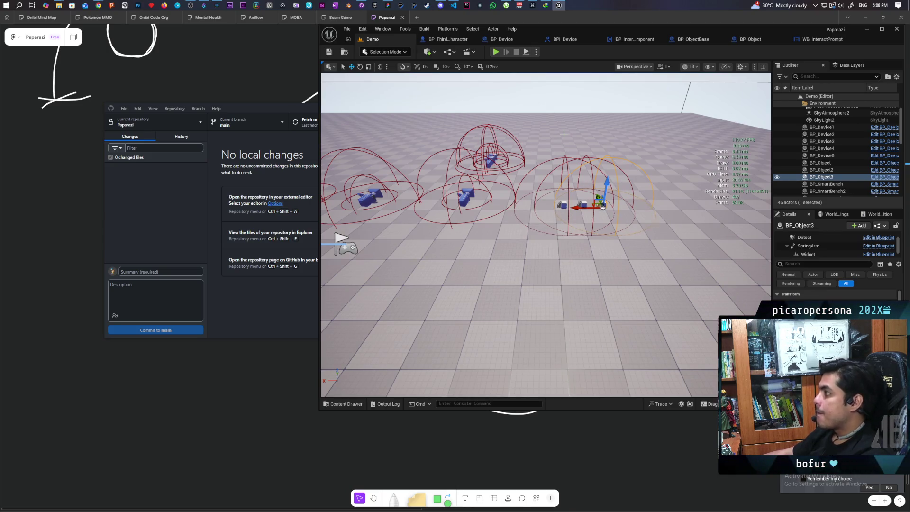
left_click(696, 40)
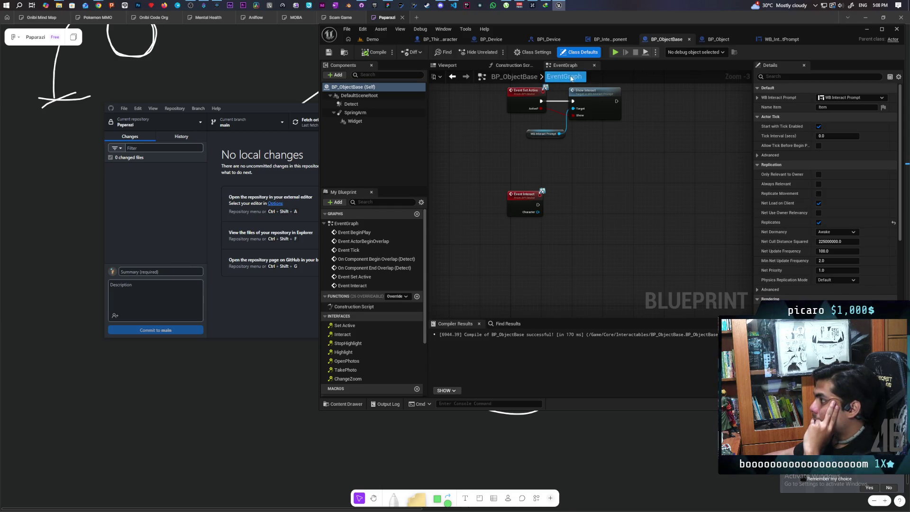
- Switch back to the Demo level and launch the four-client play-in-editor test
left_click(390, 41)
left_click(498, 49)
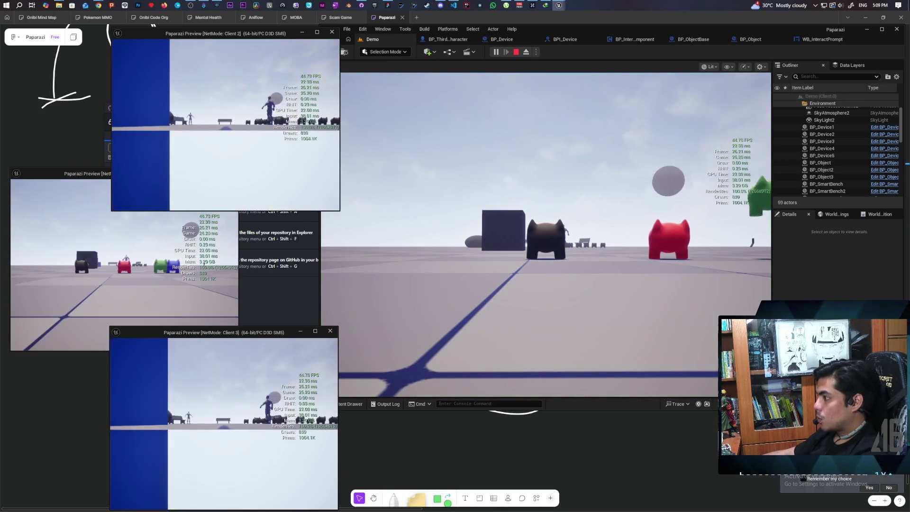
- Walk the host character up to the blue cubes and check their 'F Item' pickup prompt
key("w")
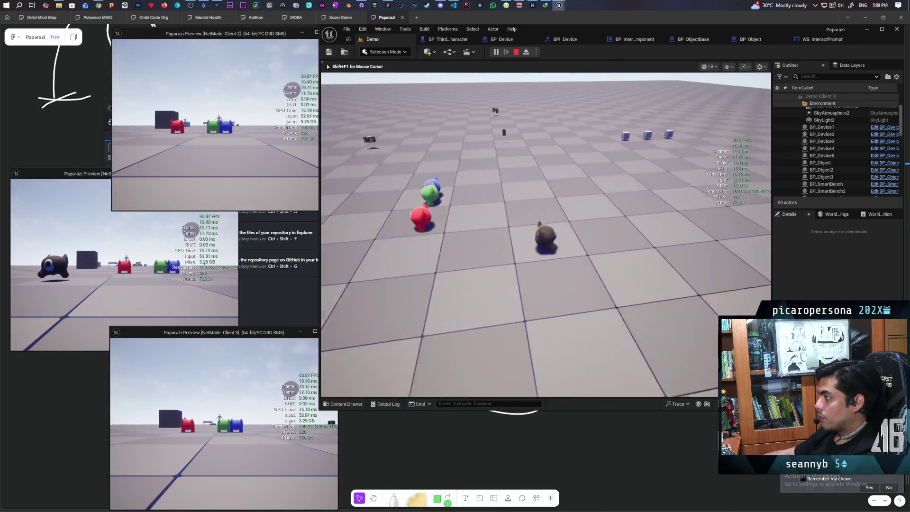
key("w")
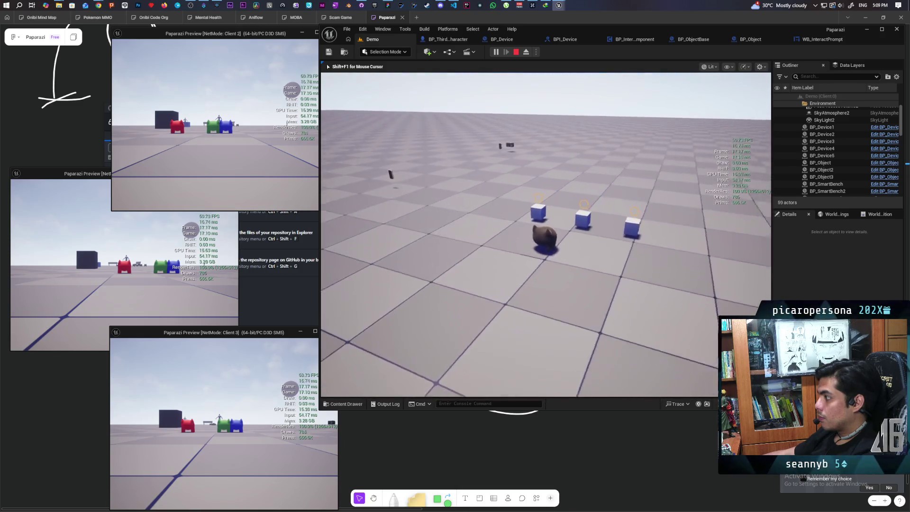
key("w")
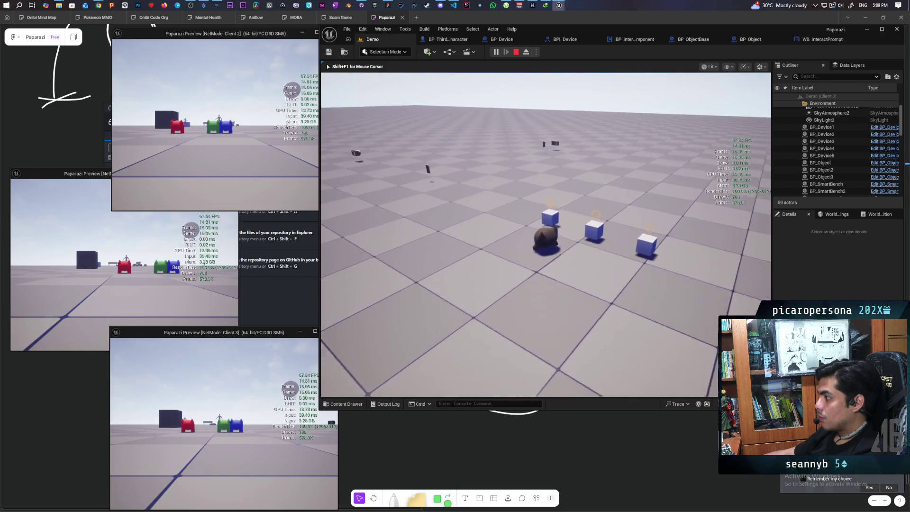
key("w")
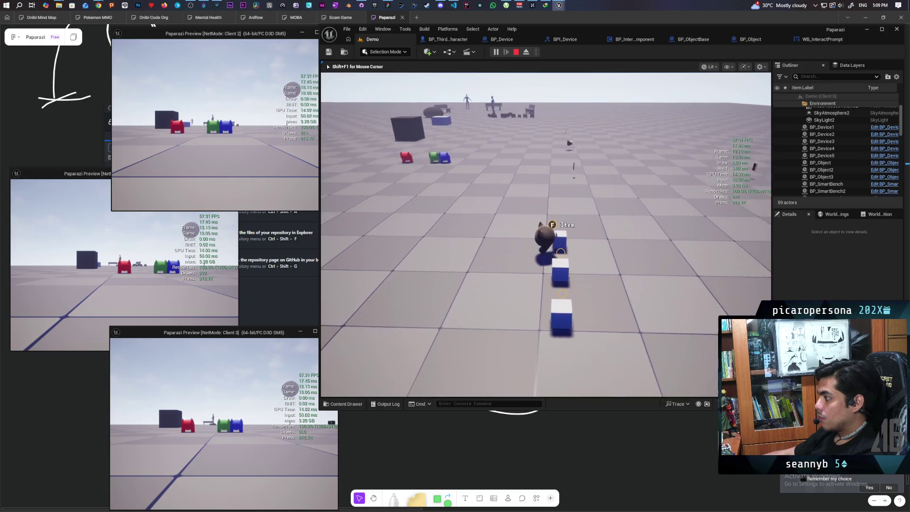
key("w")
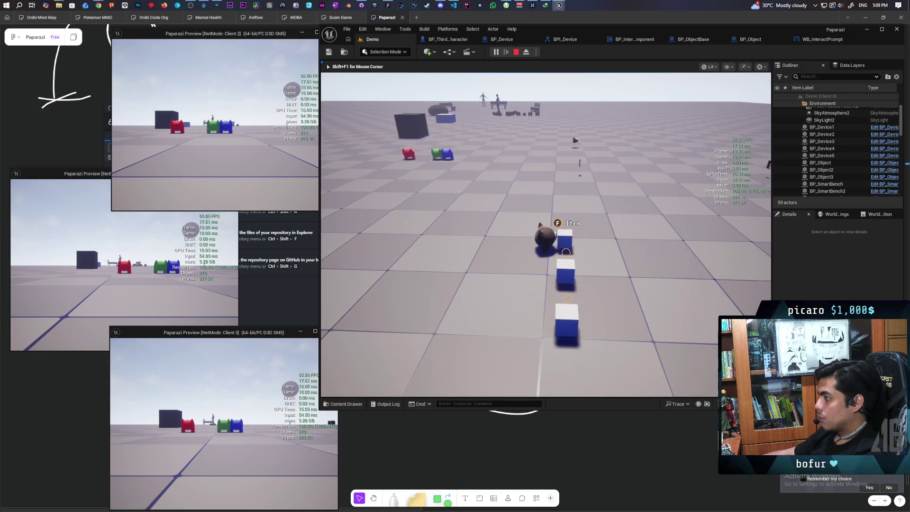
key("w")
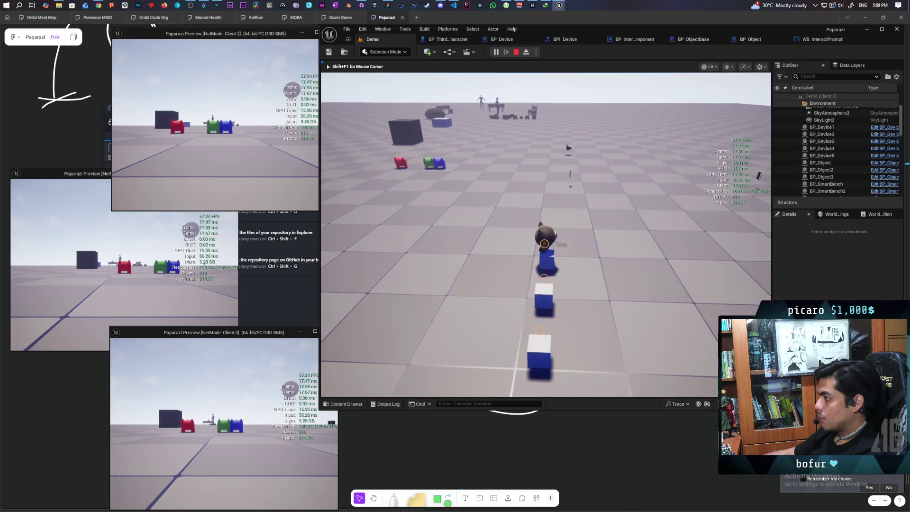
key("a")
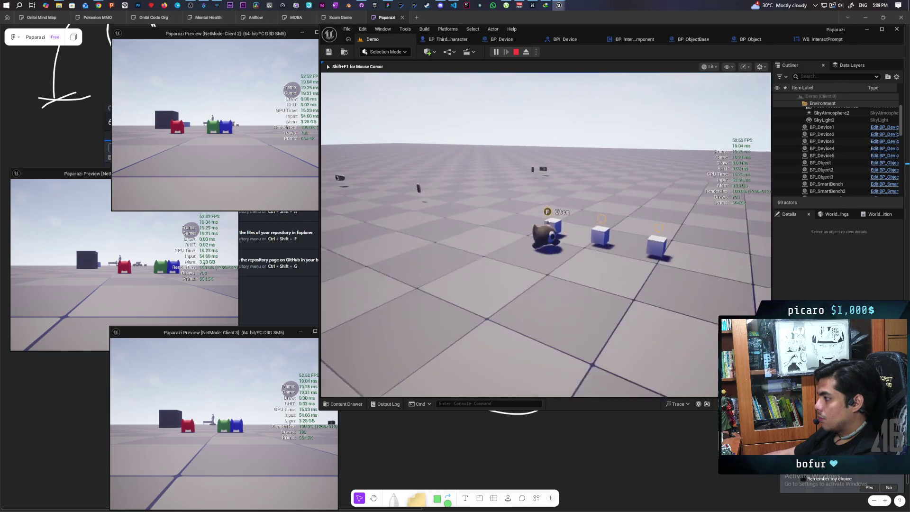
key("w")
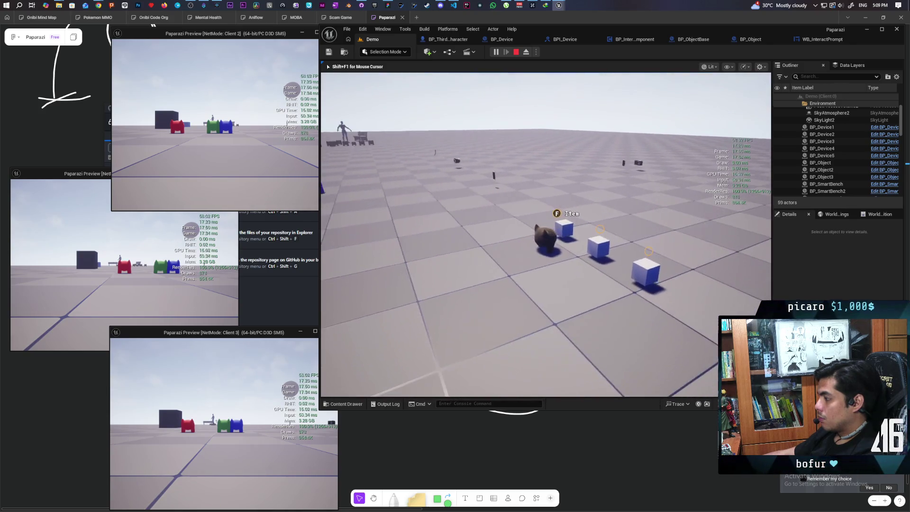
- Bring the main editor window forward and stop the play session
mouse_move(545, 235)
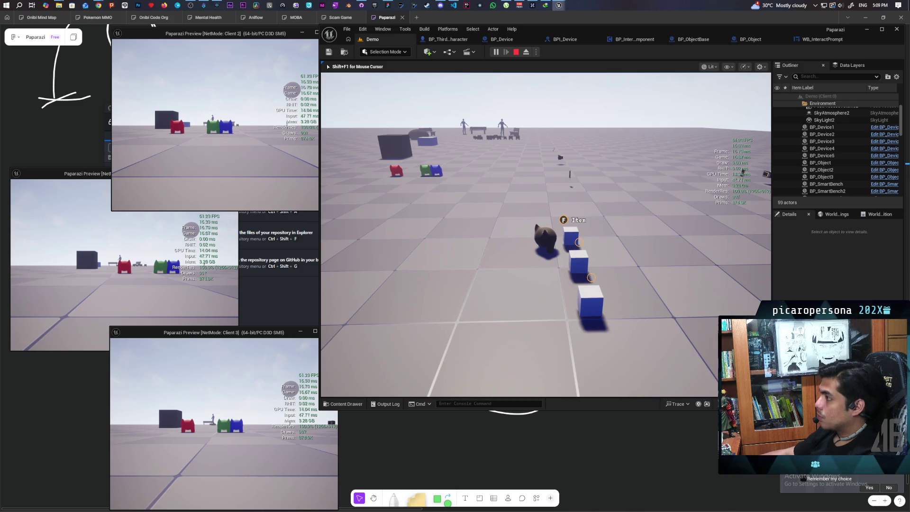
left_click(603, 278)
key("Escape")
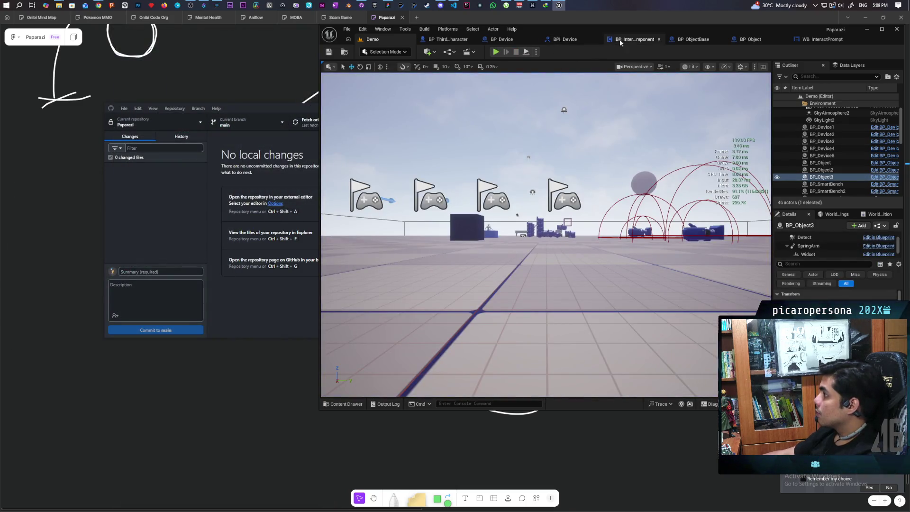
- Open BP_Device's event graph and frame the Get Data Table Row, Break S Device Data and Select Int nodes
left_click(501, 40)
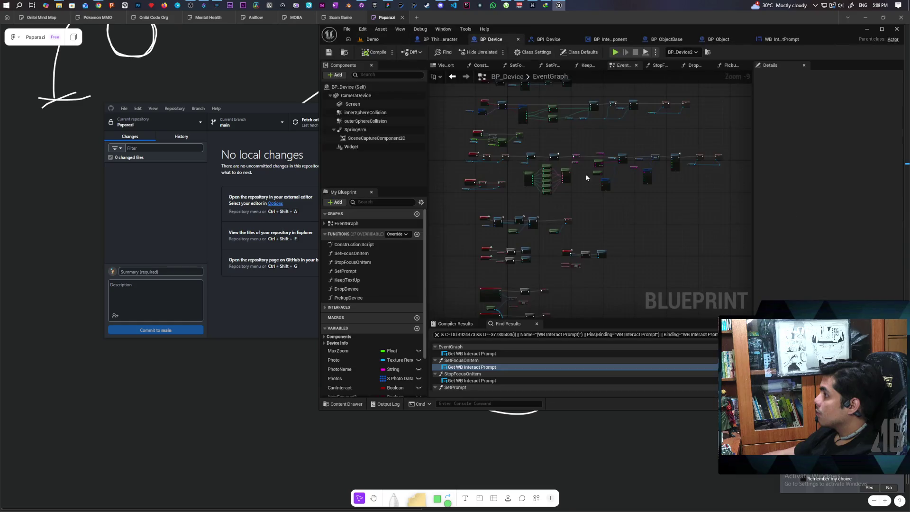
left_click_drag(552, 257, 549, 155)
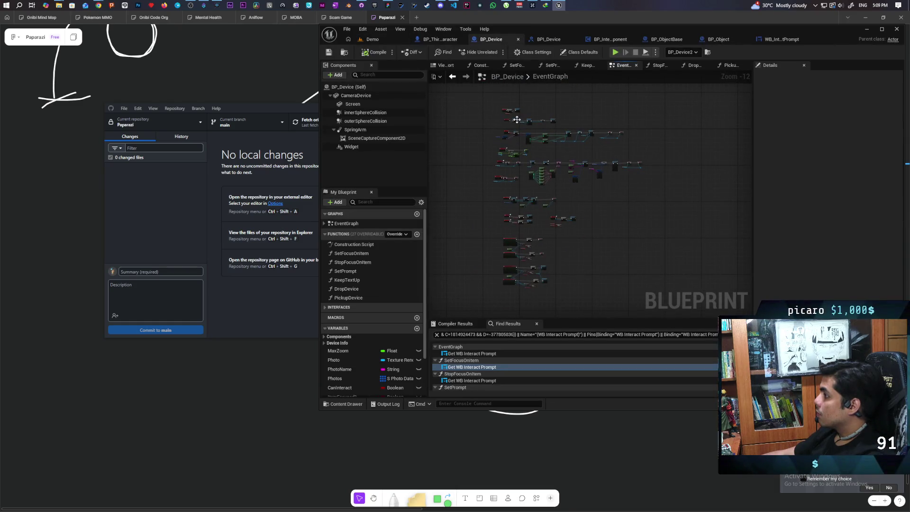
scroll(517, 119, "up", 9)
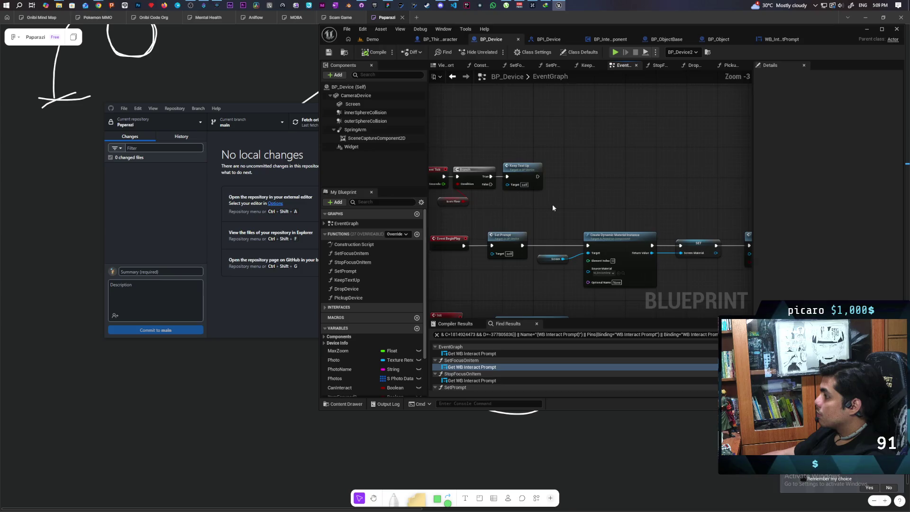
left_click_drag(552, 207, 537, 150)
mouse_move(606, 206)
left_mouse_down()
mouse_move(617, 160)
mouse_move(708, 133)
left_mouse_up()
mouse_move(659, 277)
left_mouse_down()
mouse_move(516, 243)
mouse_move(493, 256)
mouse_move(680, 251)
left_mouse_up()
left_click_drag(612, 220, 565, 220)
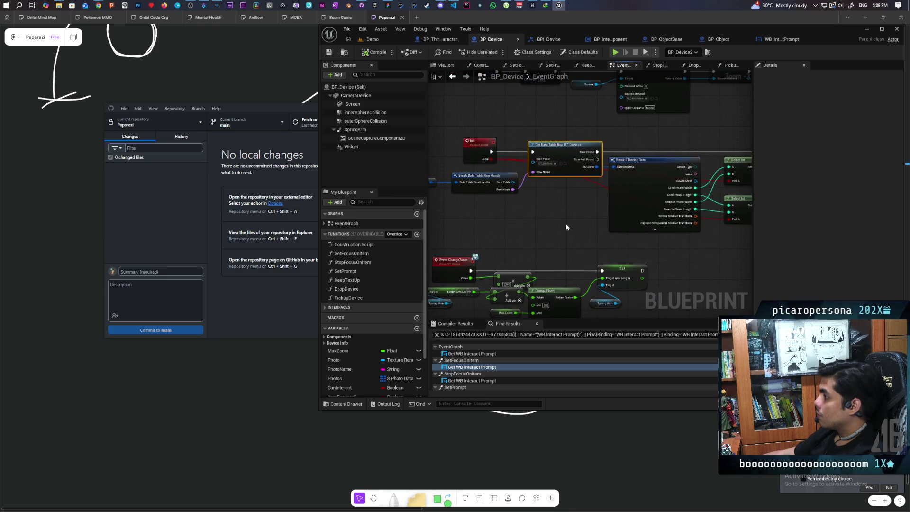
left_click_drag(575, 231, 527, 238)
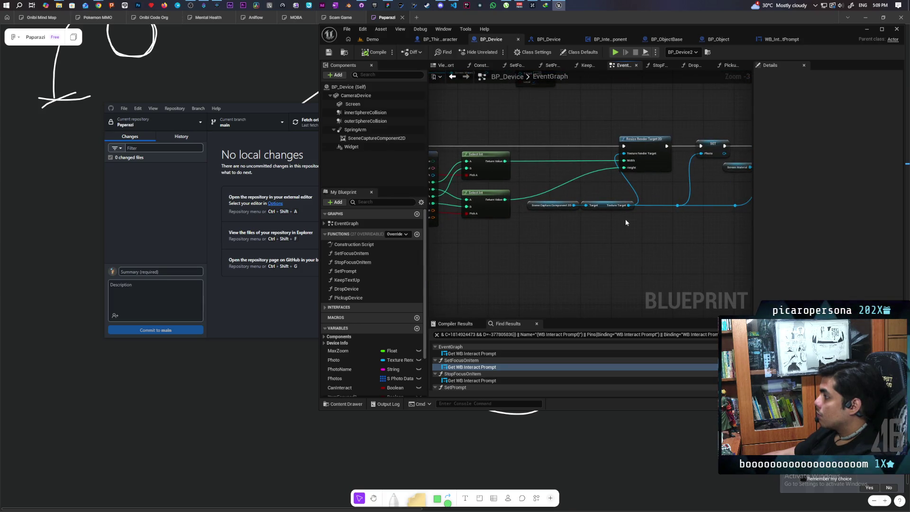
mouse_move(585, 235)
left_mouse_down()
mouse_move(674, 235)
mouse_move(519, 238)
mouse_move(636, 229)
mouse_move(664, 237)
left_mouse_up()
scroll(545, 240, "up", 3)
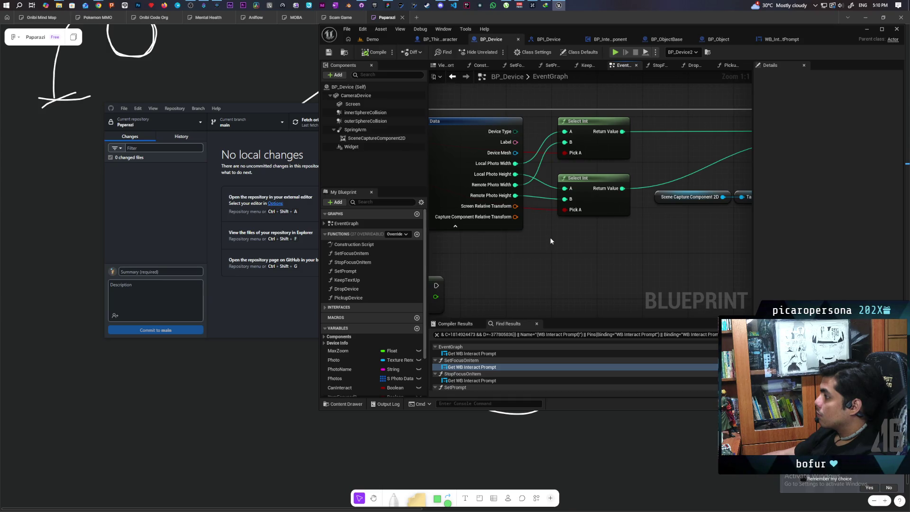
scroll(550, 241, "down", 2)
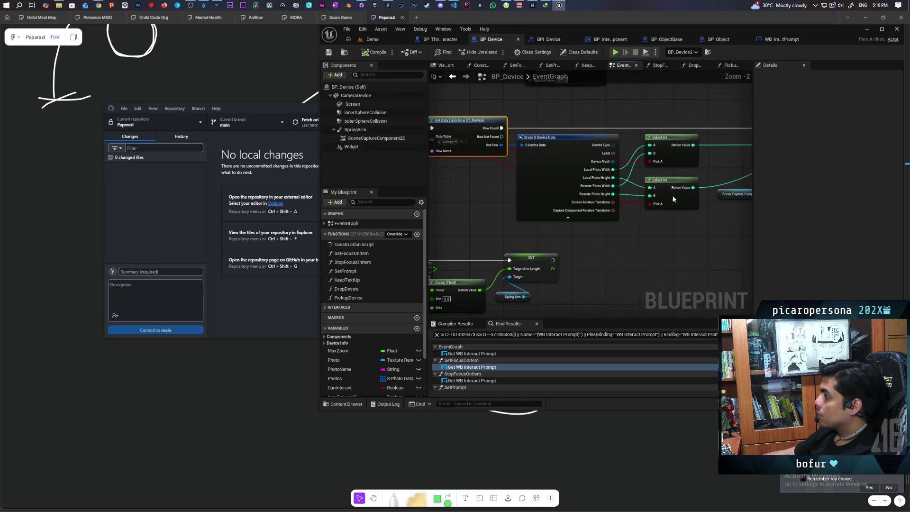
- Inspect how Break S Device Data and Select Int feed Resize Render Target 2D and the capture settings
mouse_move(506, 217)
left_mouse_down()
mouse_move(628, 249)
mouse_move(468, 247)
mouse_move(561, 242)
mouse_move(500, 240)
left_mouse_up()
scroll(636, 238, "up", 2)
mouse_move(614, 260)
left_mouse_down()
mouse_move(468, 254)
mouse_move(547, 246)
left_mouse_up()
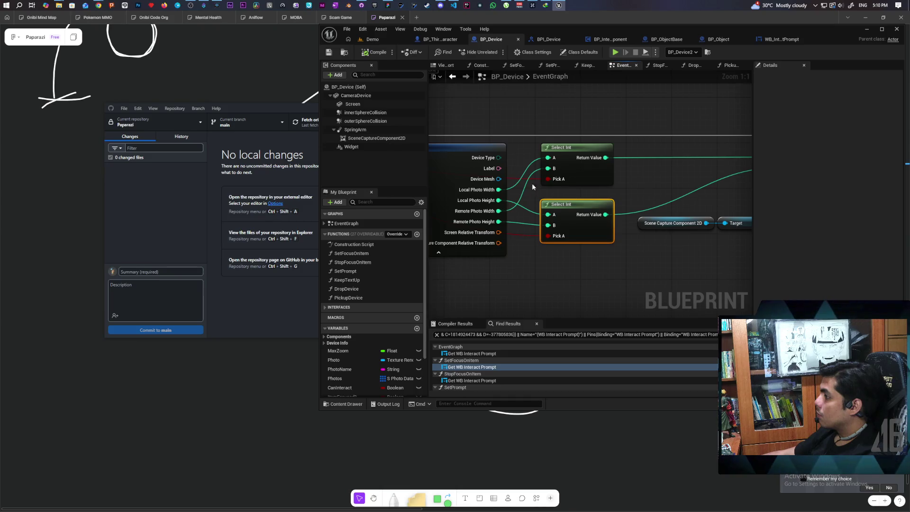
left_click_drag(507, 260, 533, 239)
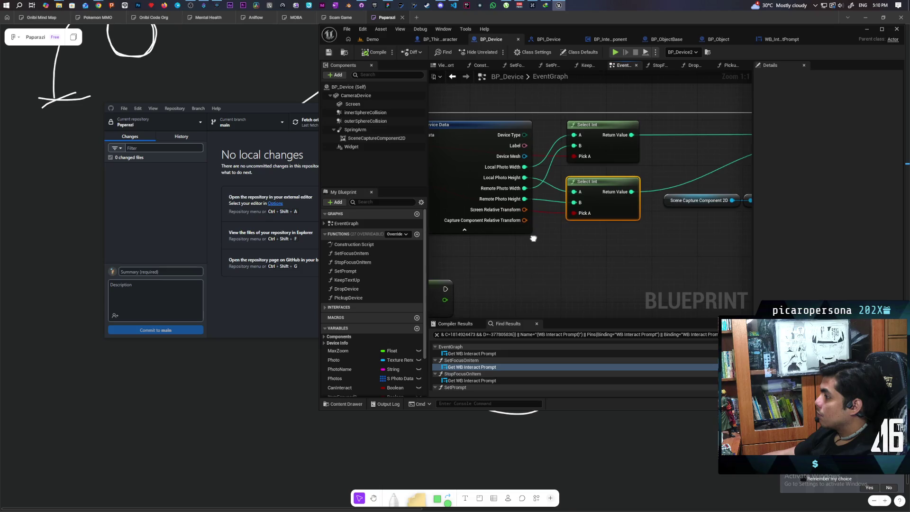
scroll(543, 231, "down", 3)
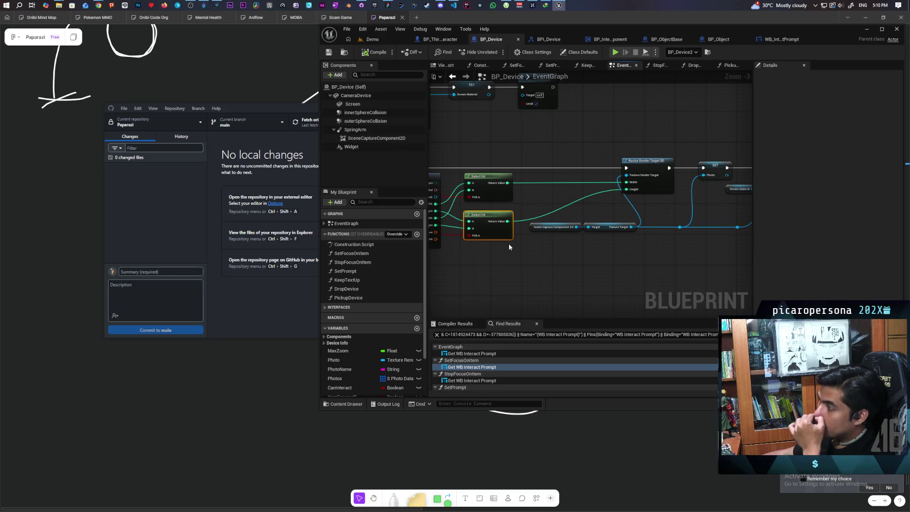
scroll(509, 246, "up", 3)
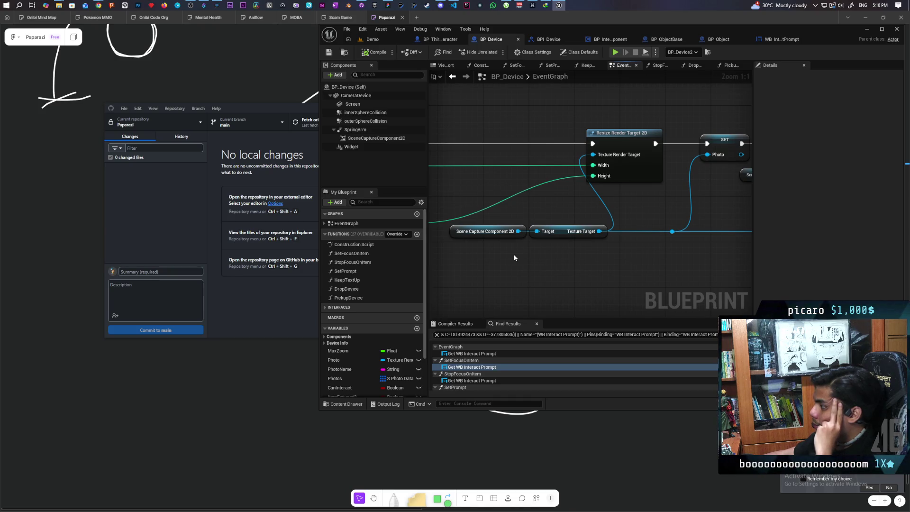
mouse_move(607, 263)
left_mouse_down()
mouse_move(505, 263)
mouse_move(520, 250)
left_mouse_up()
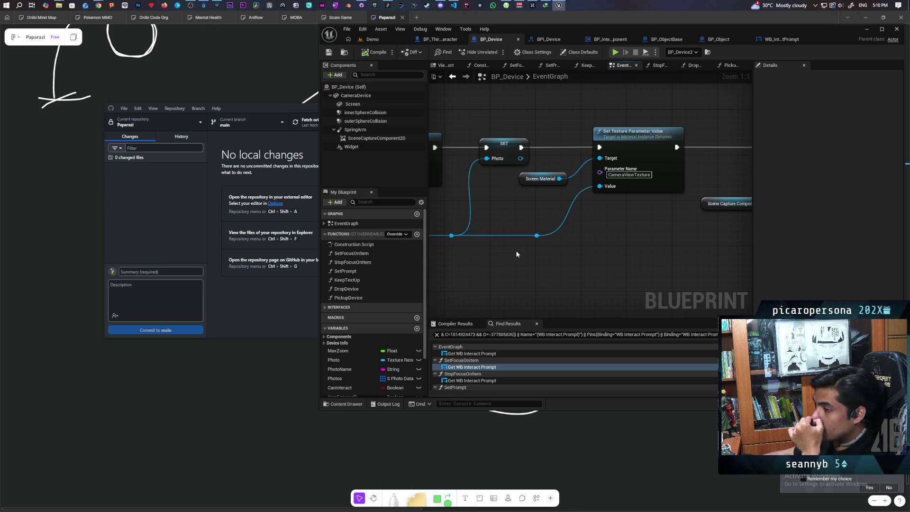
mouse_move(517, 254)
left_mouse_down()
mouse_move(448, 246)
mouse_move(443, 264)
left_mouse_up()
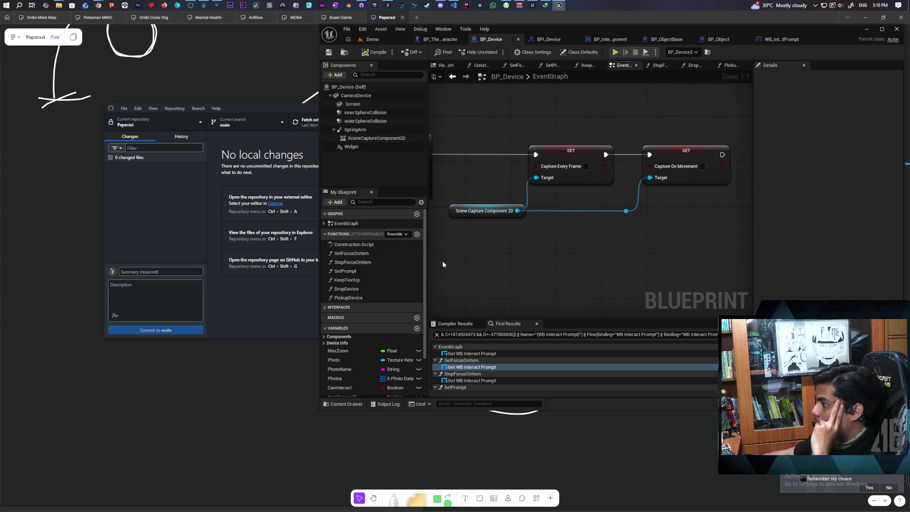
mouse_move(509, 255)
left_mouse_down()
mouse_move(558, 248)
mouse_move(510, 248)
left_mouse_up()
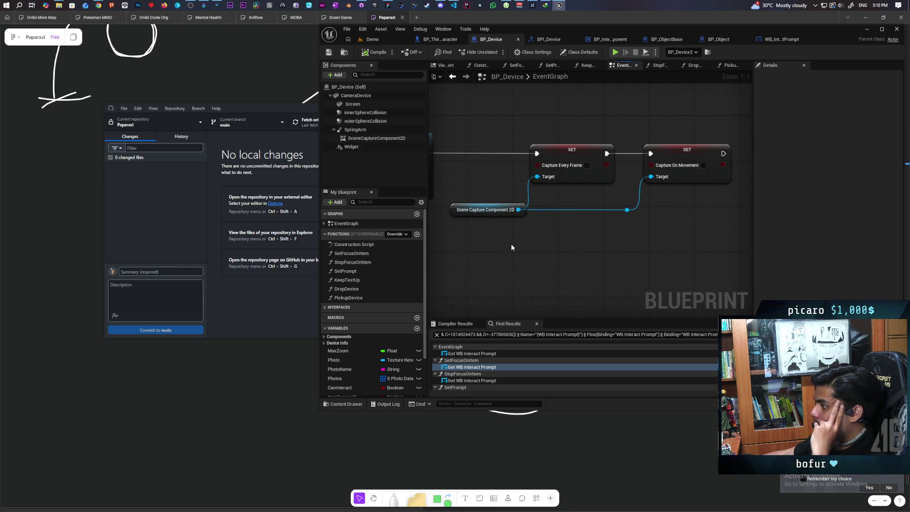
scroll(511, 244, "down", 7)
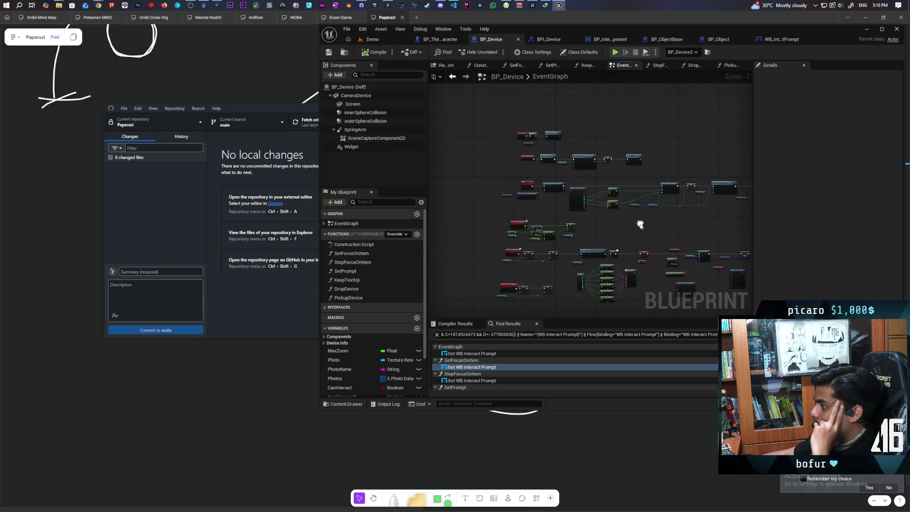
scroll(588, 218, "up", 5)
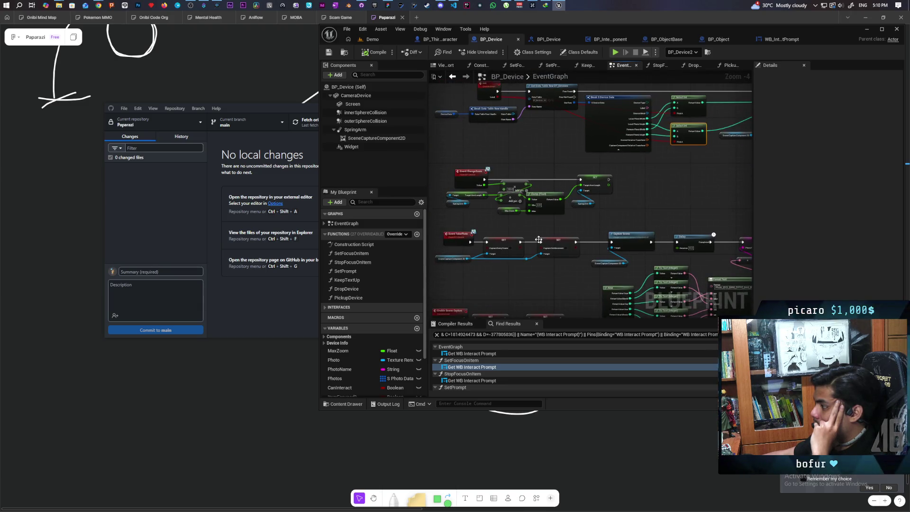
- Review the Event ChangeZoom, TakePhoto and Event Tick chains, then switch to BP_InteractComponent's event graph
left_click_drag(488, 226, 528, 204)
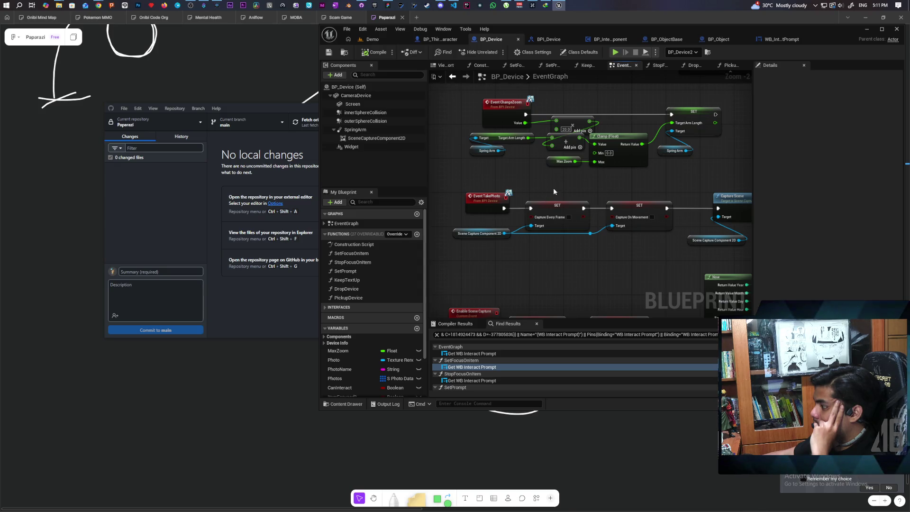
scroll(553, 187, "up", 2)
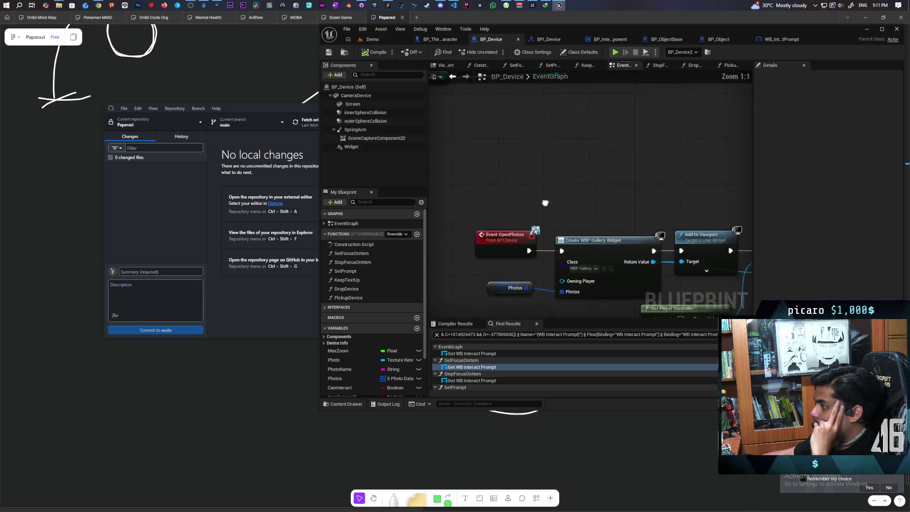
scroll(540, 132, "down", 3)
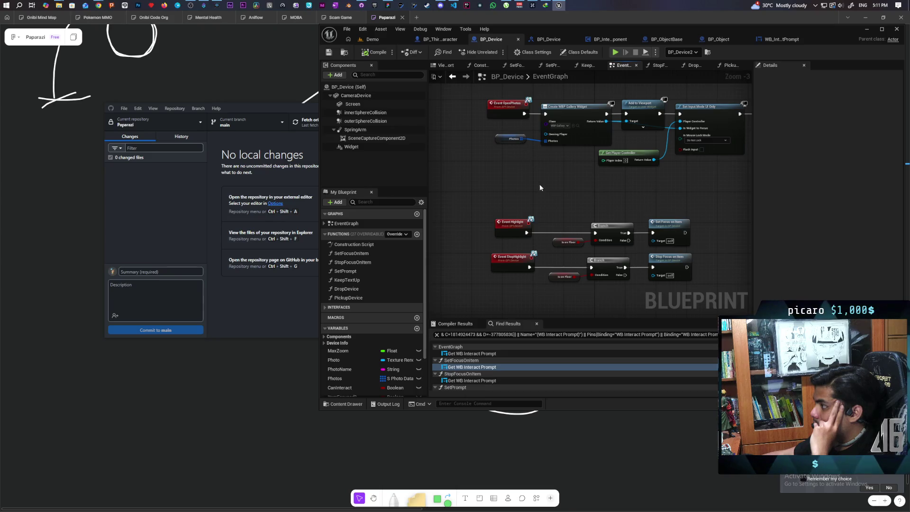
scroll(539, 188, "up", 2)
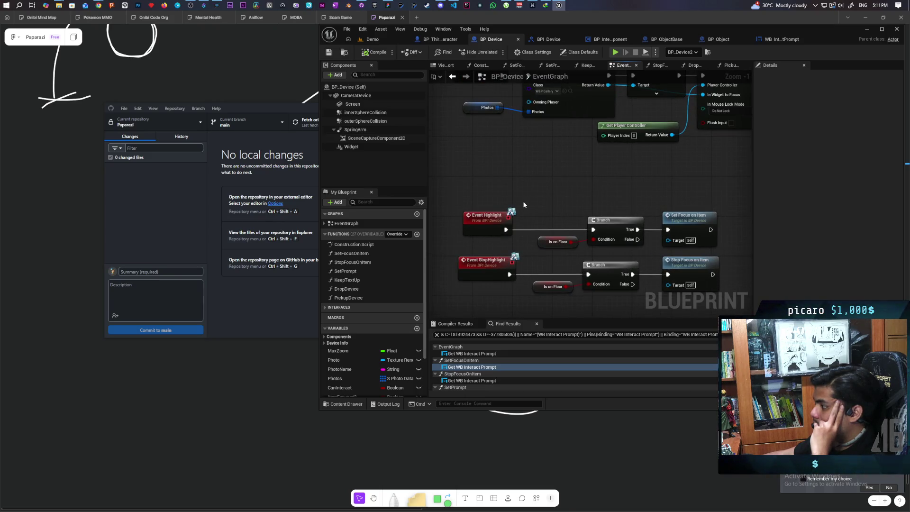
scroll(548, 202, "down", 3)
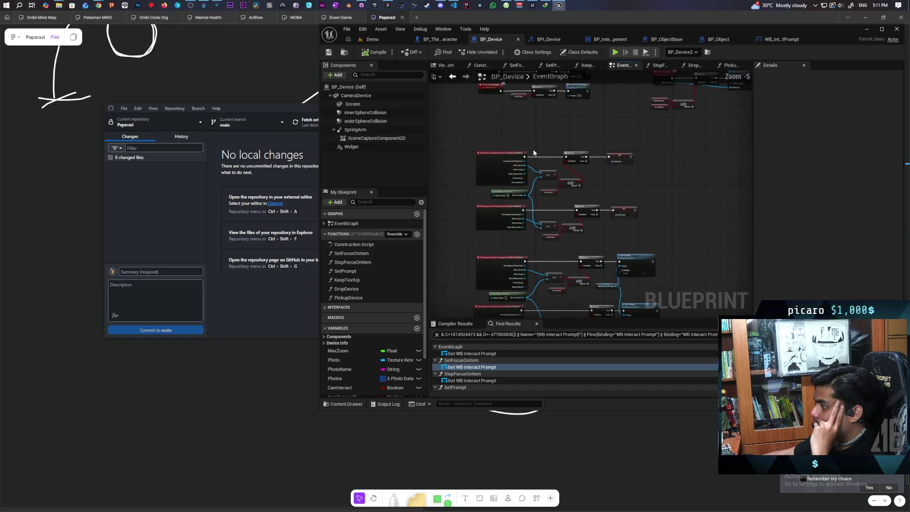
scroll(534, 154, "down", 4)
scroll(548, 190, "up", 3)
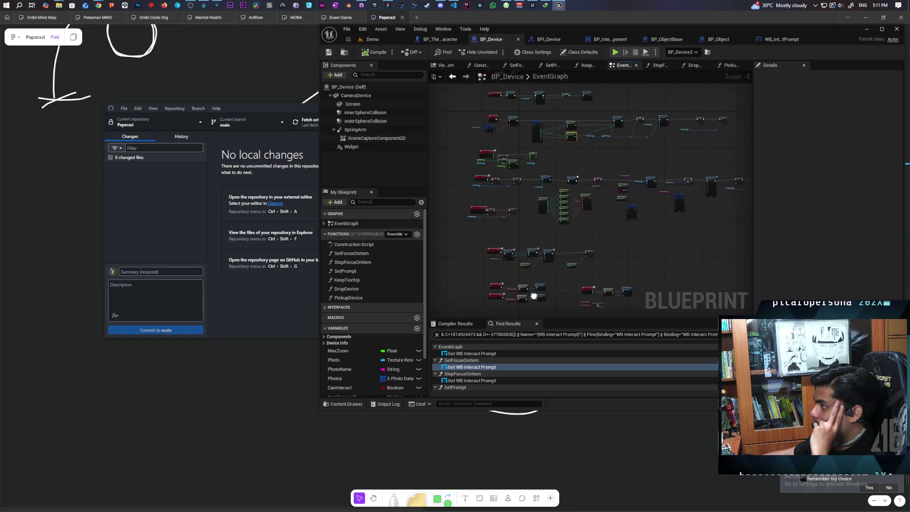
scroll(490, 199, "up", 3)
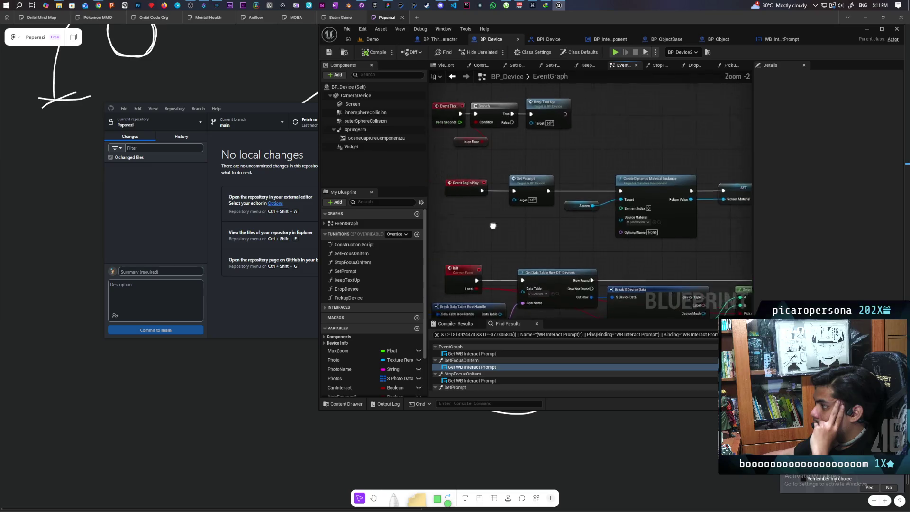
left_click_drag(527, 230, 510, 231)
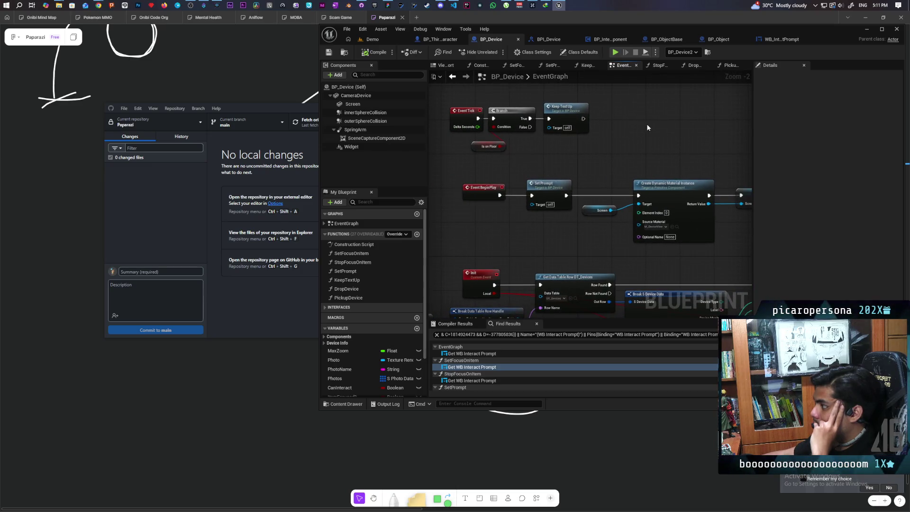
left_click(606, 41)
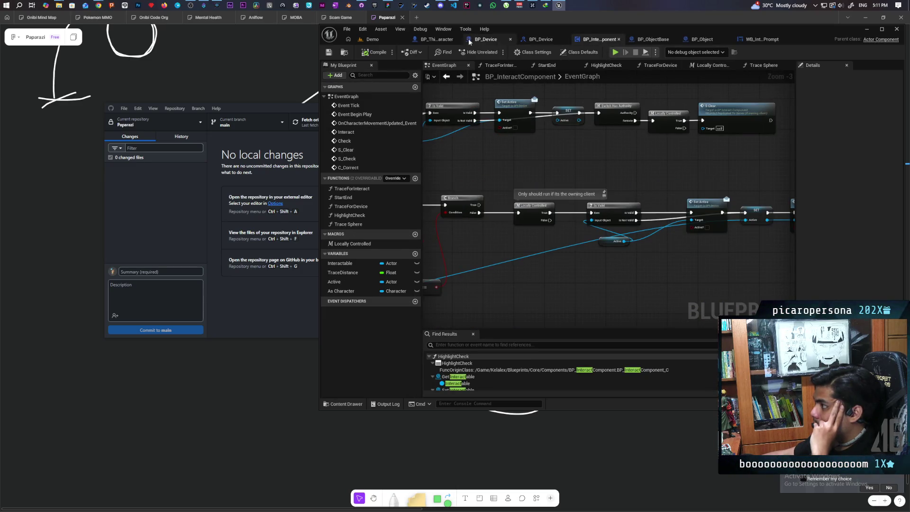
- In BP_ThirdPersonCharacter, jump to the StartUsingDevice event and select the BP Interact Component variable
left_click(436, 39)
scroll(459, 238, "down", 5)
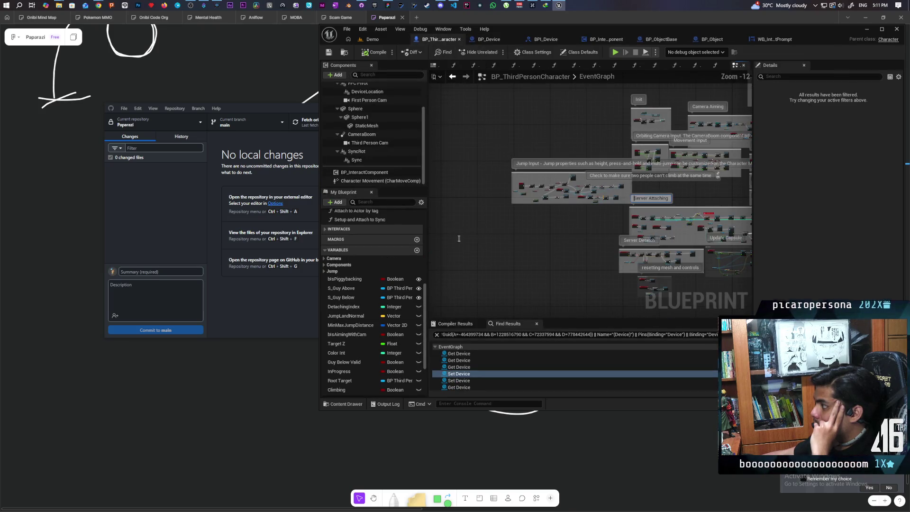
scroll(682, 188, "up", 6)
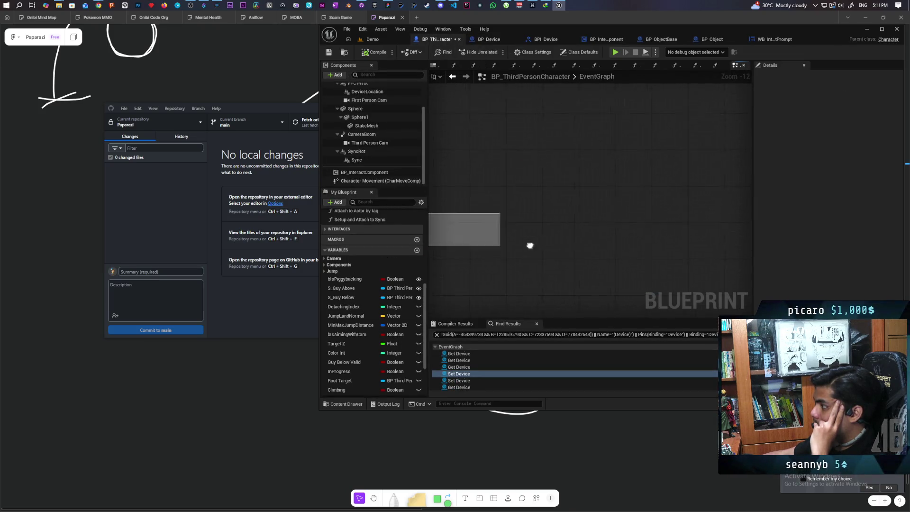
scroll(564, 204, "up", 5)
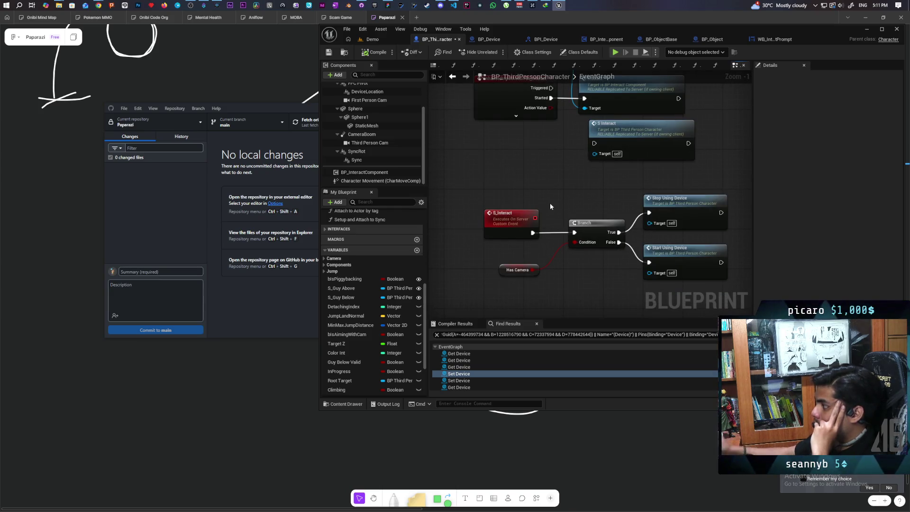
double_click(685, 252)
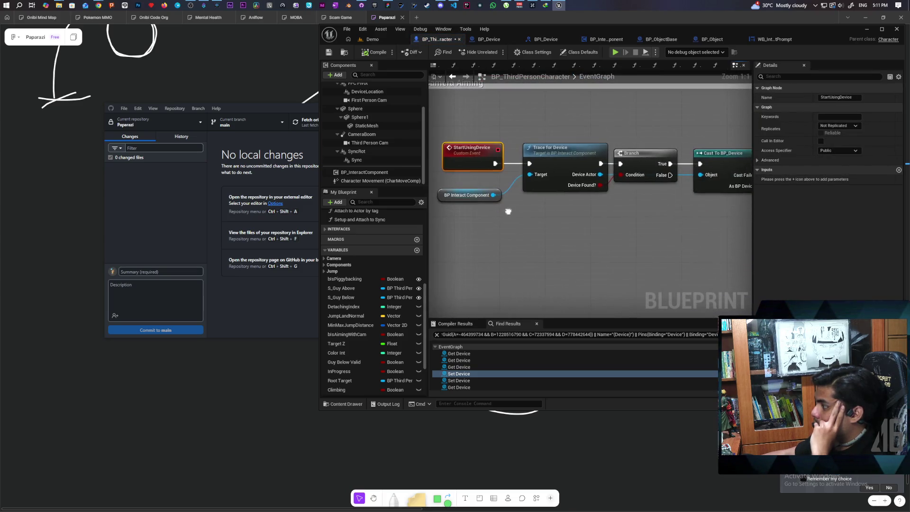
left_click(469, 195)
- Trace the chain through Pickup Device, SET Device and C Set Up Cameras, then open PickupDevice
mouse_move(551, 217)
left_mouse_down()
mouse_move(474, 244)
mouse_move(512, 195)
mouse_move(517, 160)
left_mouse_up()
mouse_move(595, 258)
left_mouse_down()
mouse_move(532, 233)
mouse_move(592, 189)
mouse_move(521, 227)
mouse_move(598, 229)
left_mouse_up()
left_click_drag(569, 171, 558, 173)
mouse_move(593, 206)
left_mouse_down()
mouse_move(531, 205)
mouse_move(567, 195)
left_mouse_up()
left_click_drag(567, 195, 497, 206)
left_click(589, 231)
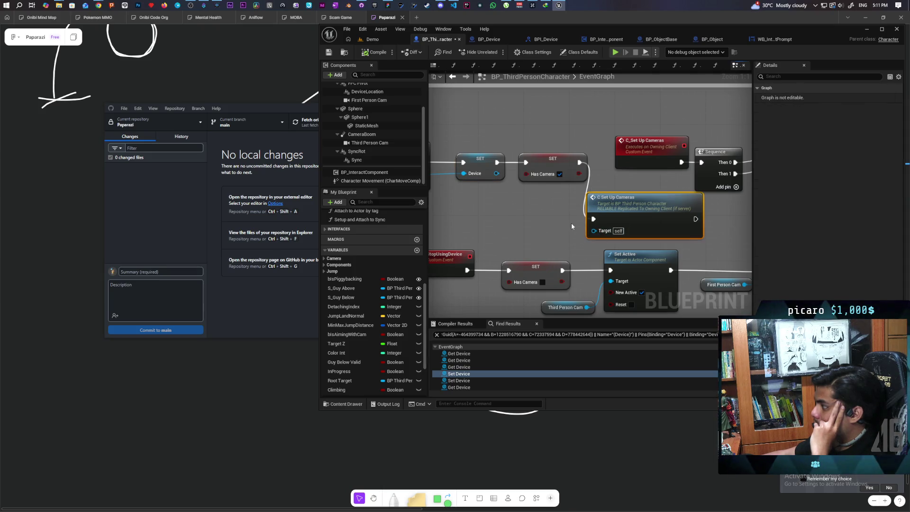
scroll(571, 223, "down", 2)
mouse_move(589, 222)
left_mouse_down()
mouse_move(512, 232)
mouse_move(481, 261)
mouse_move(399, 261)
mouse_move(493, 250)
mouse_move(595, 258)
left_mouse_up()
scroll(596, 257, "up", 1)
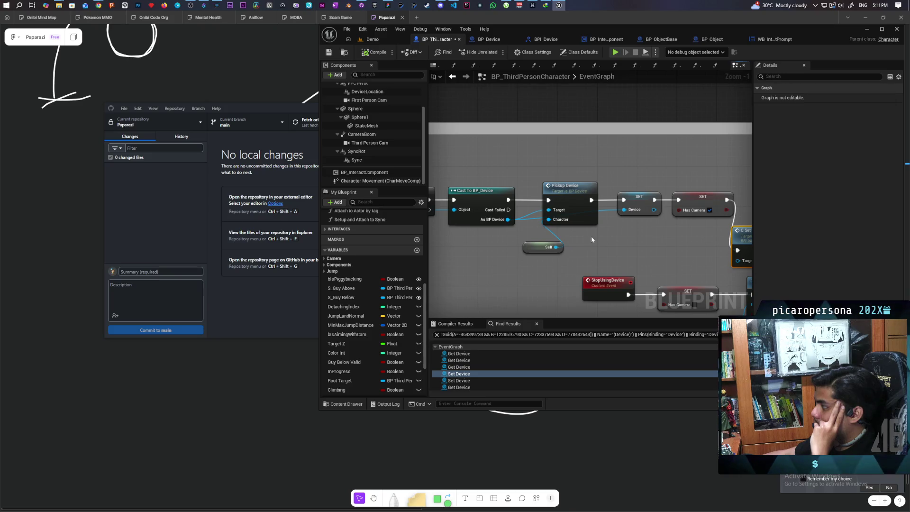
double_click(577, 212)
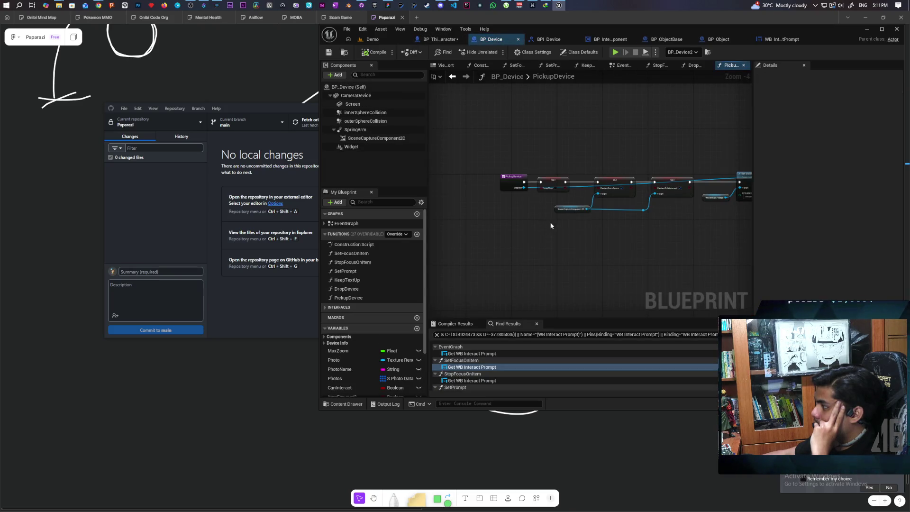
- Pan through the PickupDevice graph's SET, Set Visibility and Cast nodes, then return to the Demo level
scroll(525, 207, "up", 1)
scroll(519, 260, "up", 3)
left_click_drag(520, 261, 503, 241)
scroll(557, 244, "down", 2)
mouse_move(605, 254)
left_mouse_down()
mouse_move(530, 254)
mouse_move(591, 252)
mouse_move(540, 249)
left_mouse_up()
mouse_move(627, 245)
left_mouse_down()
mouse_move(532, 246)
mouse_move(648, 249)
mouse_move(485, 243)
left_mouse_up()
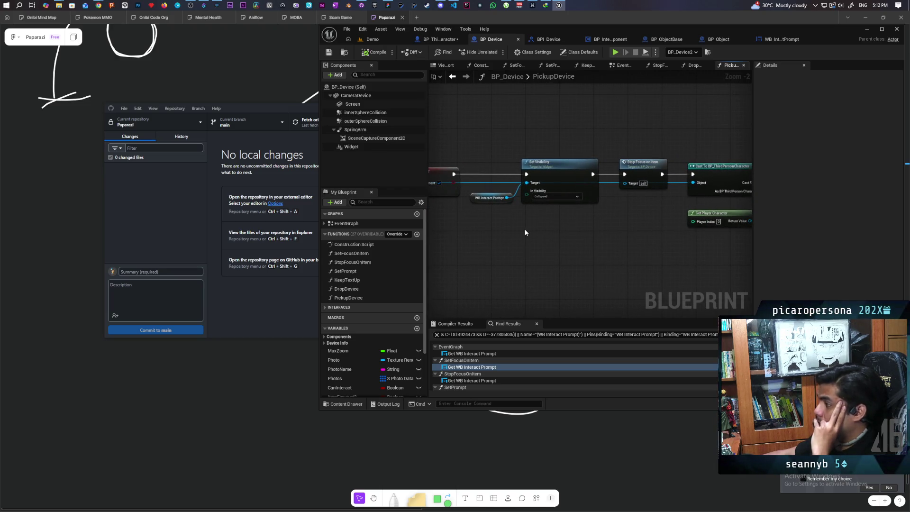
mouse_move(525, 233)
left_mouse_down()
mouse_move(609, 256)
mouse_move(698, 239)
mouse_move(532, 255)
mouse_move(715, 254)
mouse_move(533, 254)
mouse_move(703, 254)
mouse_move(657, 257)
left_mouse_up()
left_click_drag(601, 255, 580, 268)
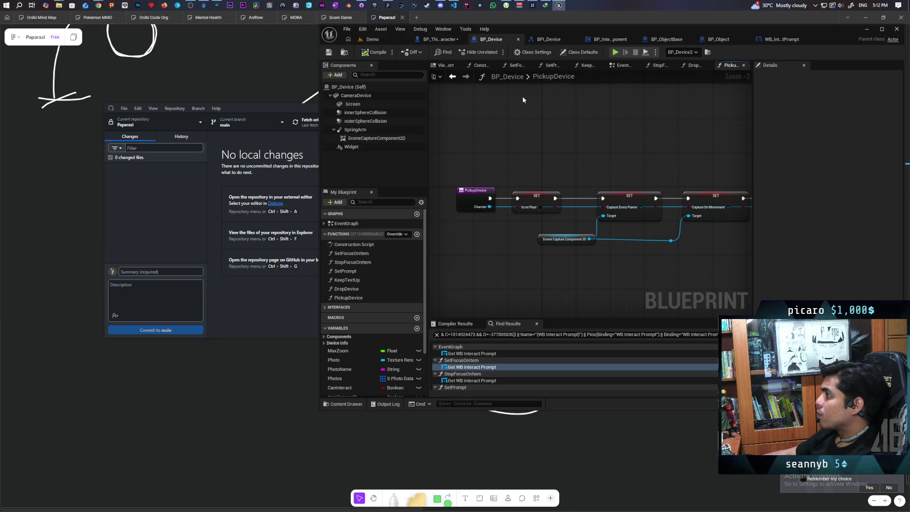
left_click(372, 40)
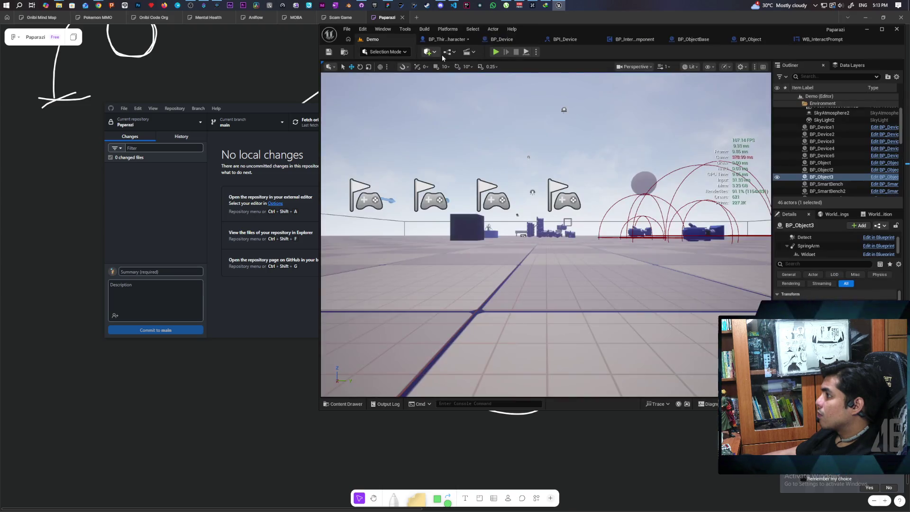
left_click(495, 53)
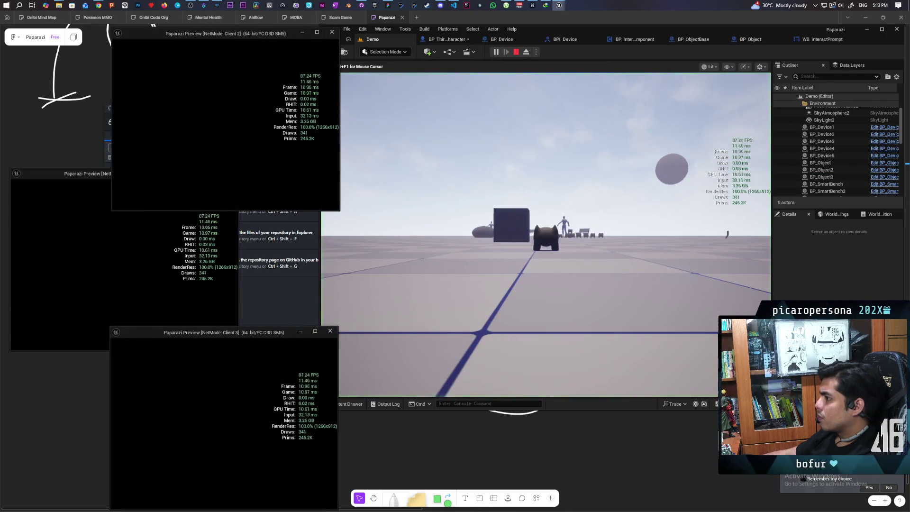
key("alt+Tab")
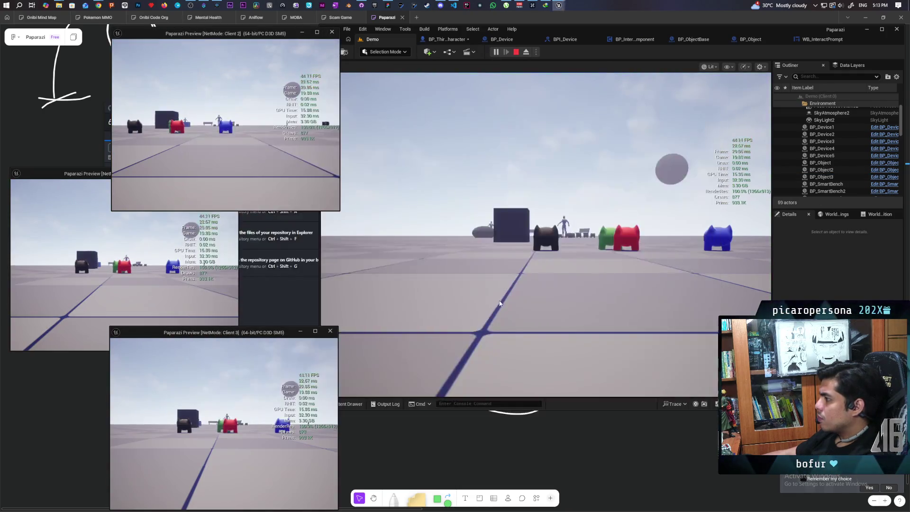
key("w")
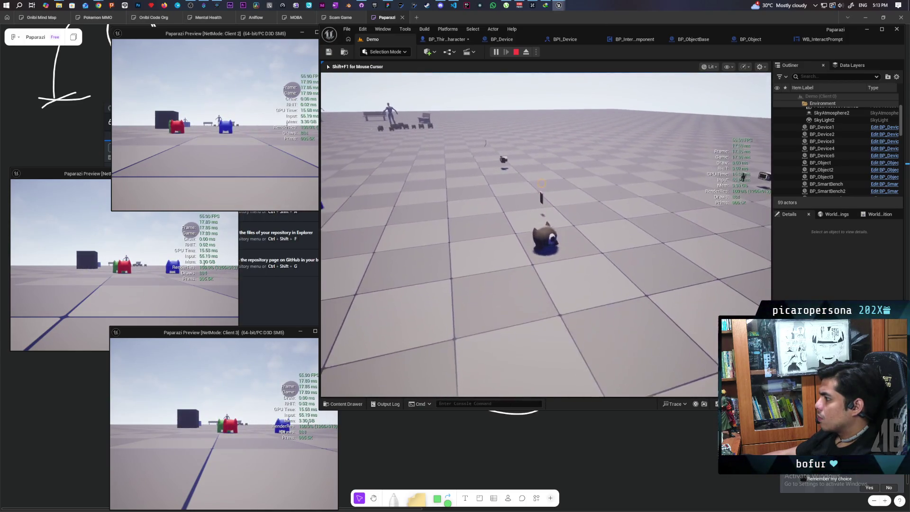
key("Escape")
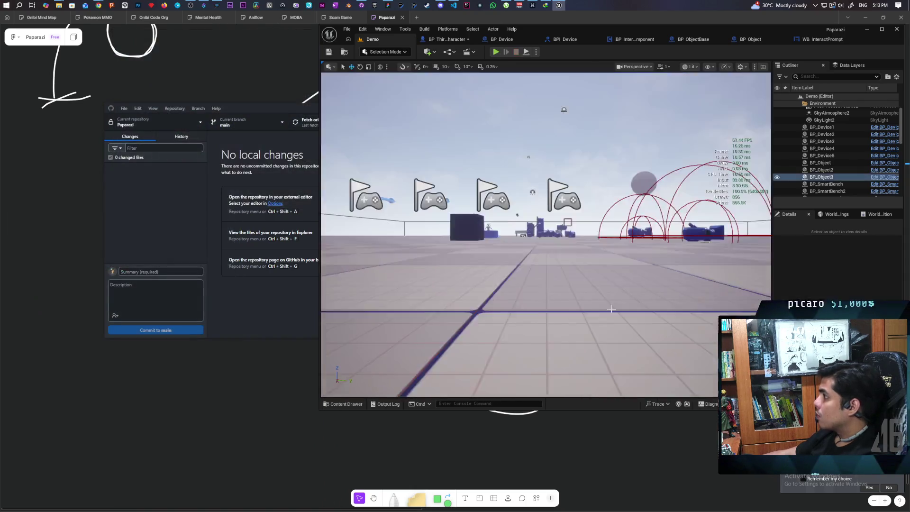
- Set BP_Device's Screen component collision to NoCollision, then start a new play test from Demo
left_click(505, 41)
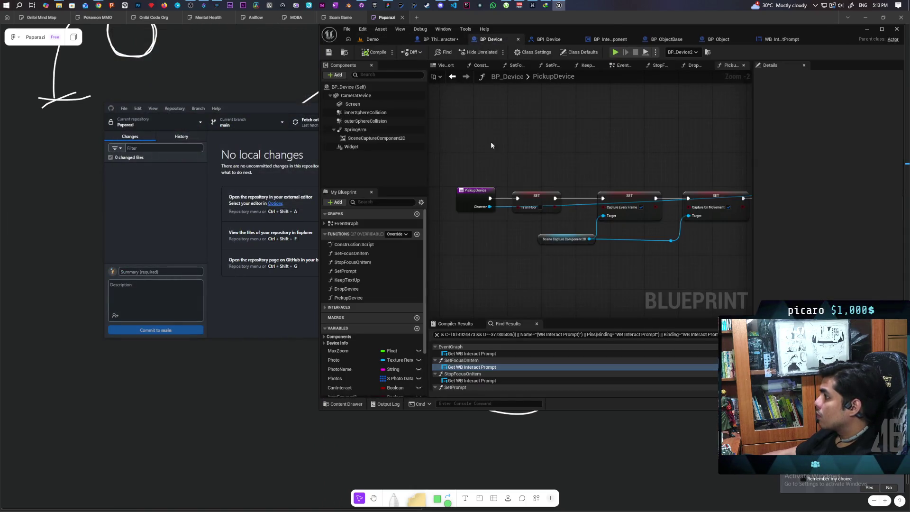
left_click(371, 97)
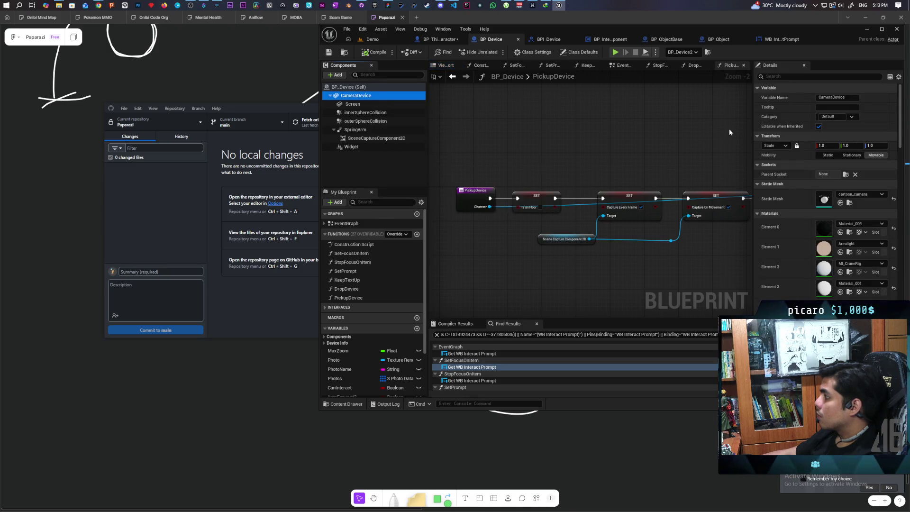
left_click(770, 77)
type("col")
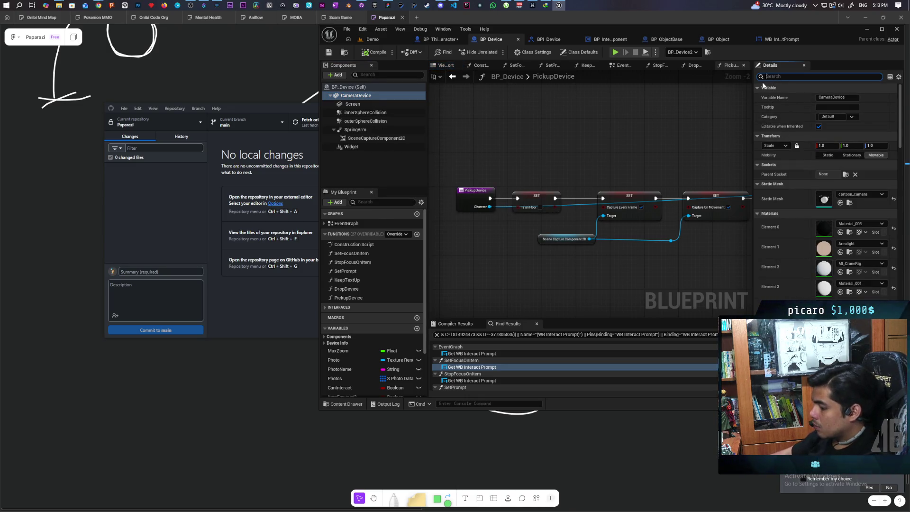
type("lisi")
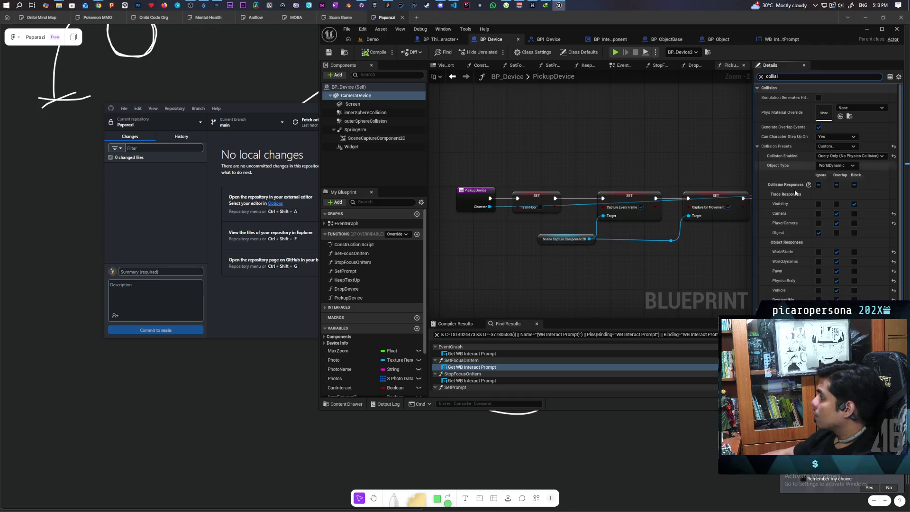
left_click(853, 233)
left_click(351, 104)
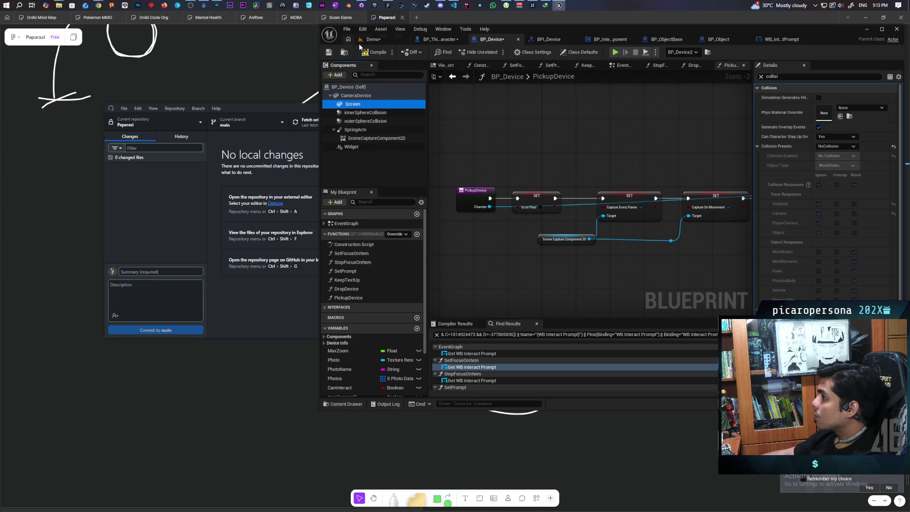
left_click(372, 39)
left_click(494, 54)
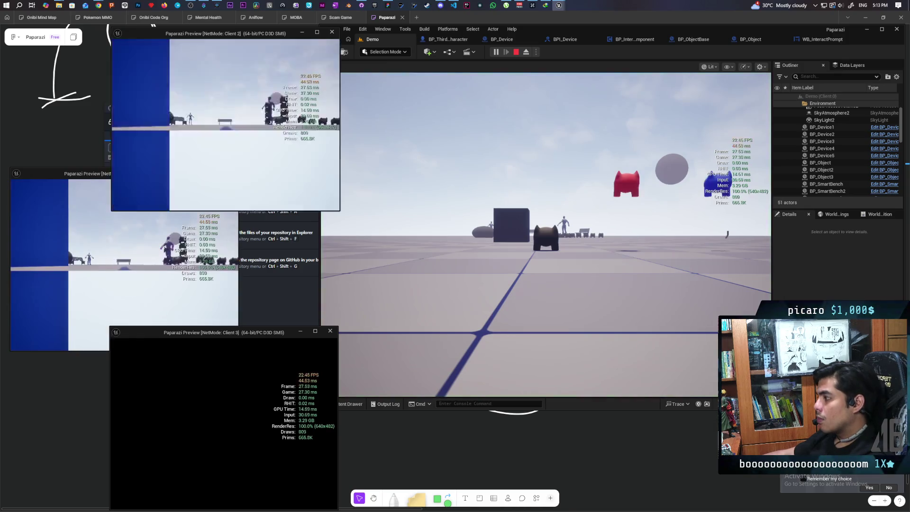
- Return to the play view to test the Screen collision change, then end the session
key("alt+Tab")
left_click(558, 288)
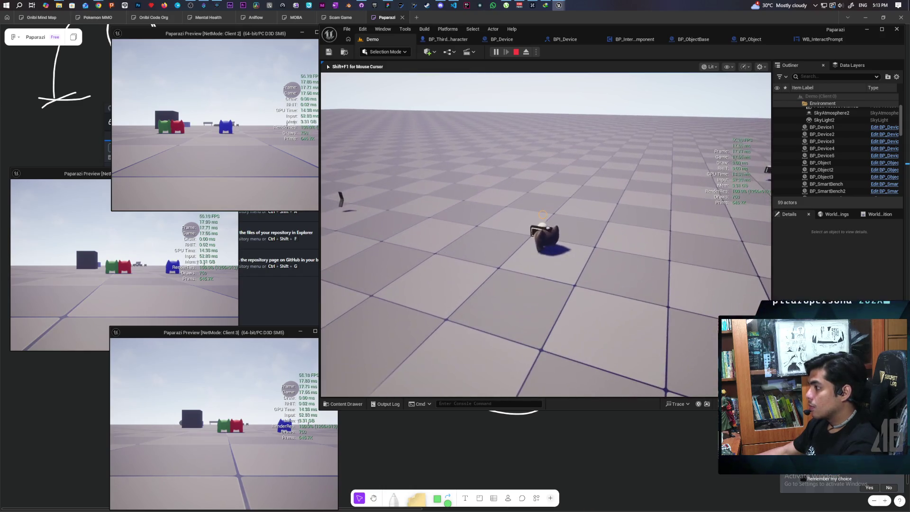
key("Escape")
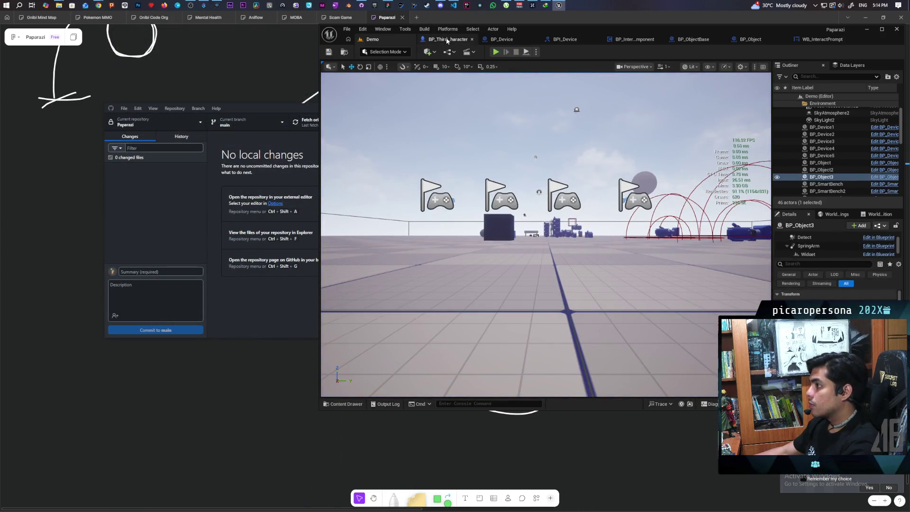
left_click(445, 39)
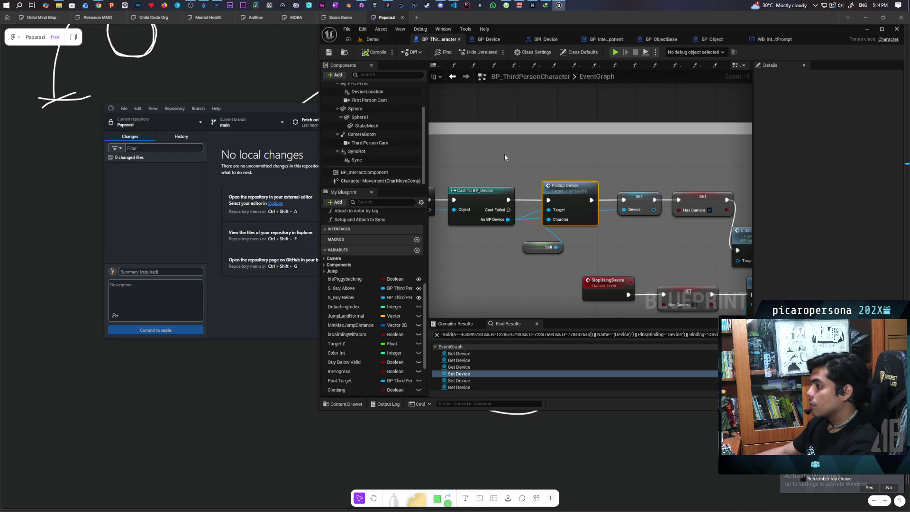
left_click(484, 42)
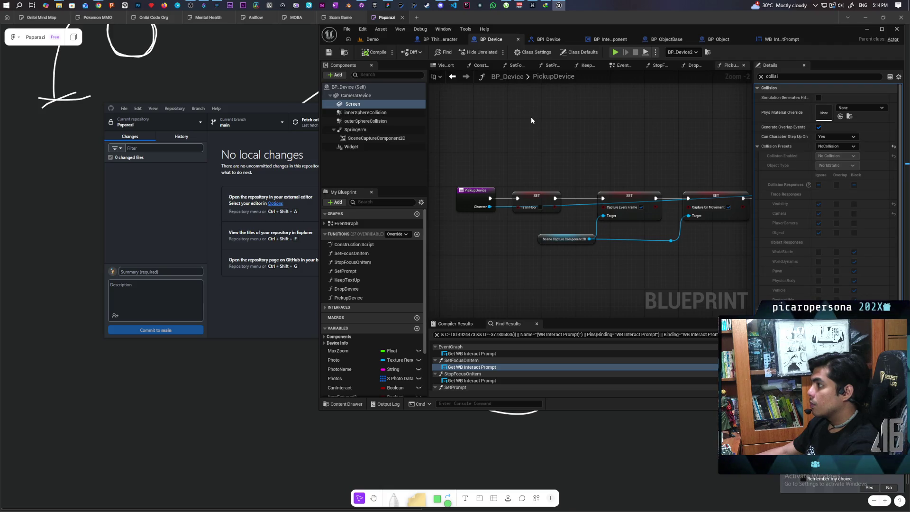
left_click(666, 40)
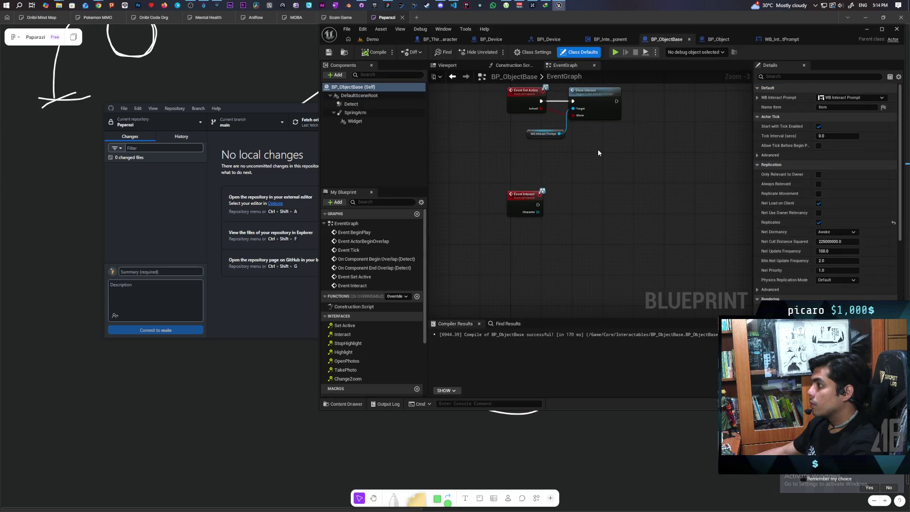
scroll(598, 148, "down", 1)
left_click_drag(567, 255, 502, 208)
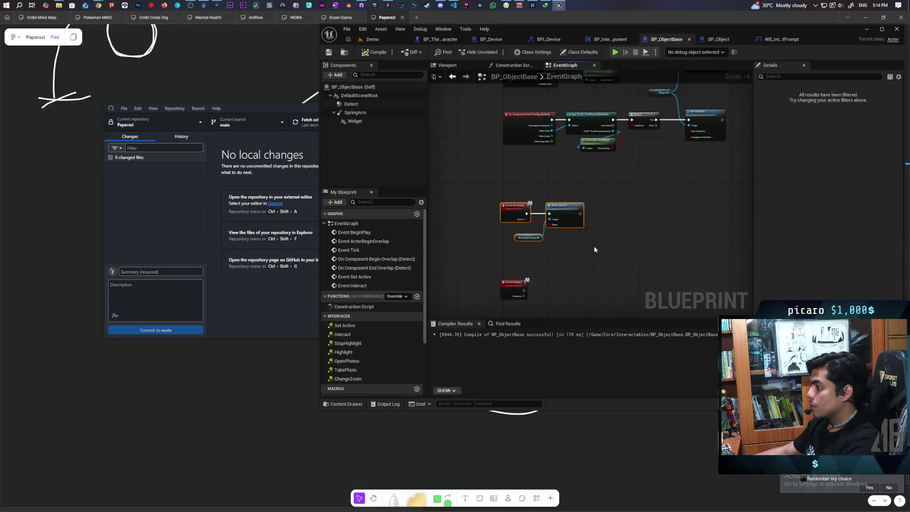
scroll(570, 241, "up", 2)
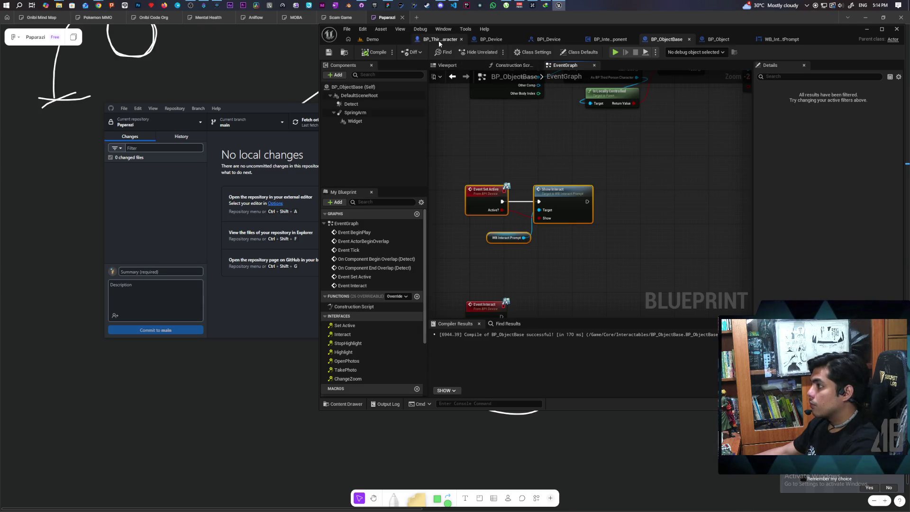
left_click(491, 40)
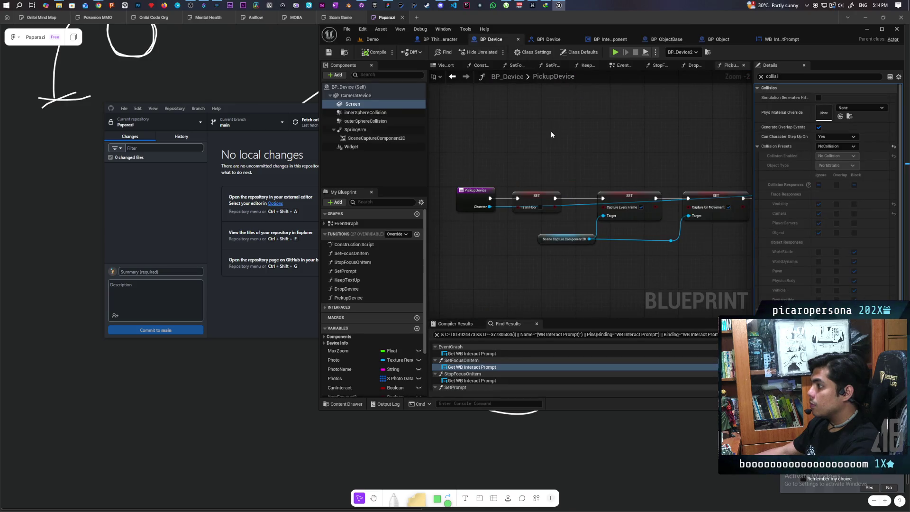
left_click(626, 67)
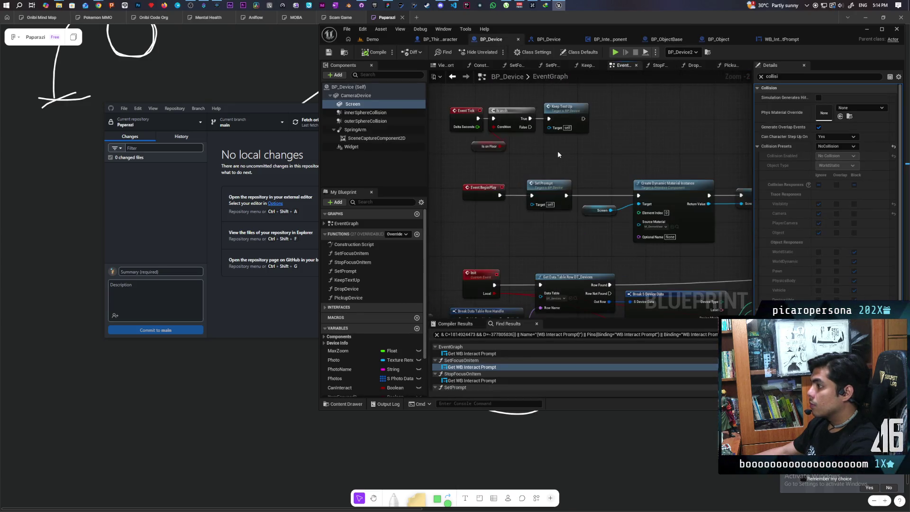
left_click(523, 180)
scroll(523, 182, "up", 4)
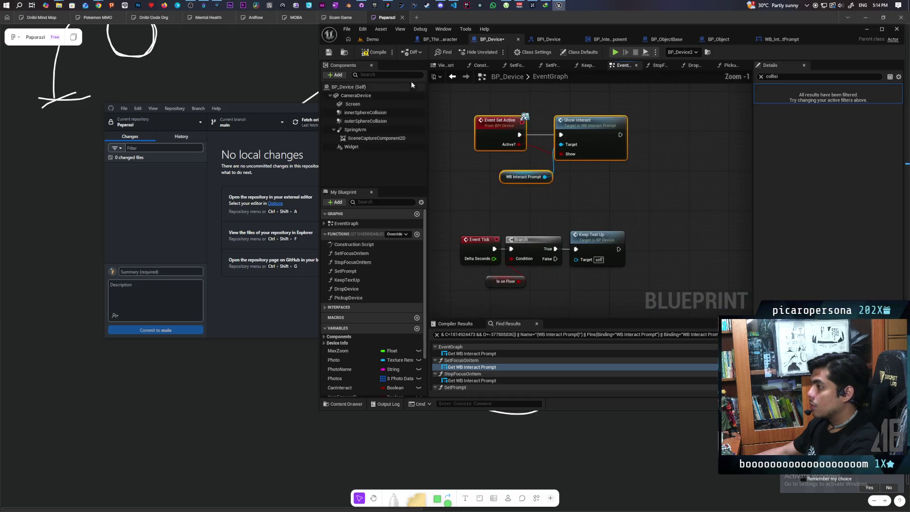
left_click(379, 40)
- Start the play test, walk over and pick up the DSLR Camera, then the Smart Phone
key("alt+p")
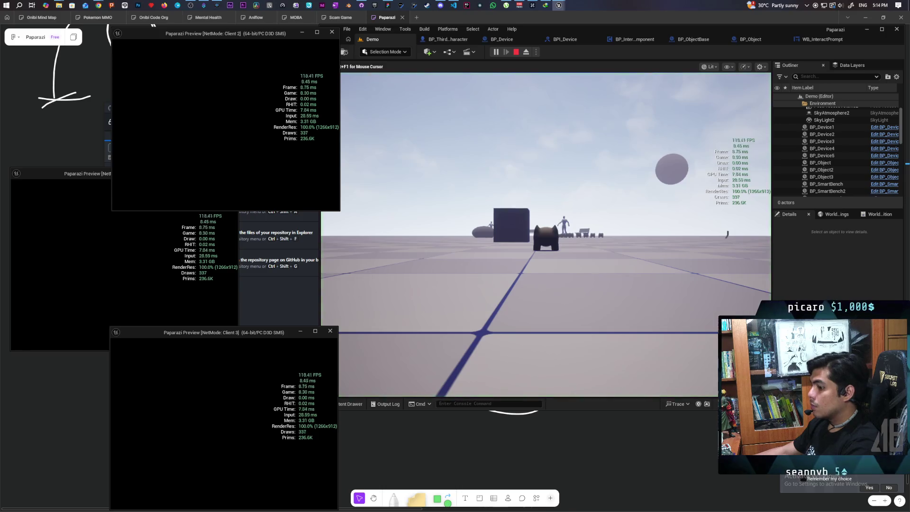
left_click(377, 305)
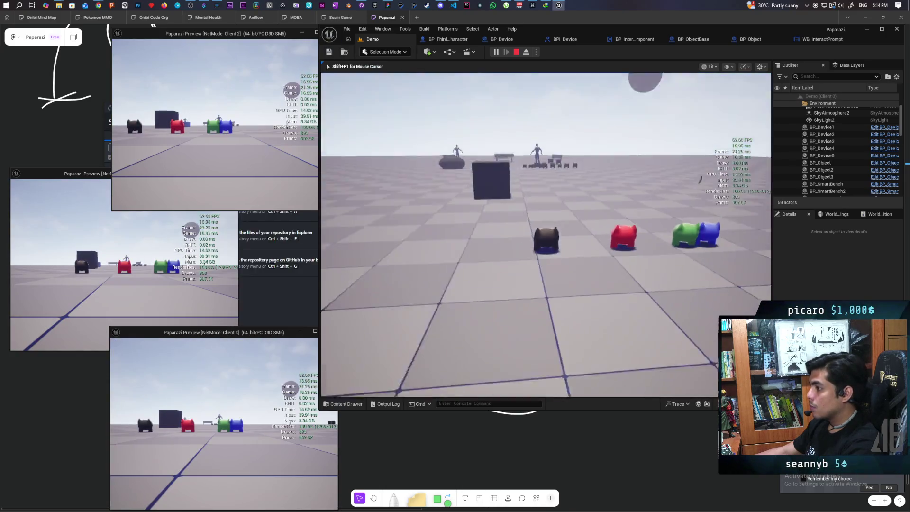
key("w")
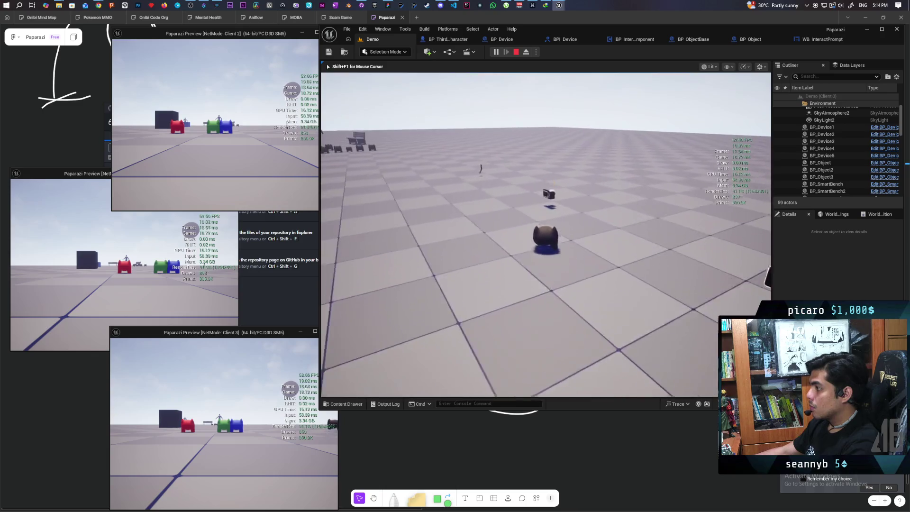
key("w")
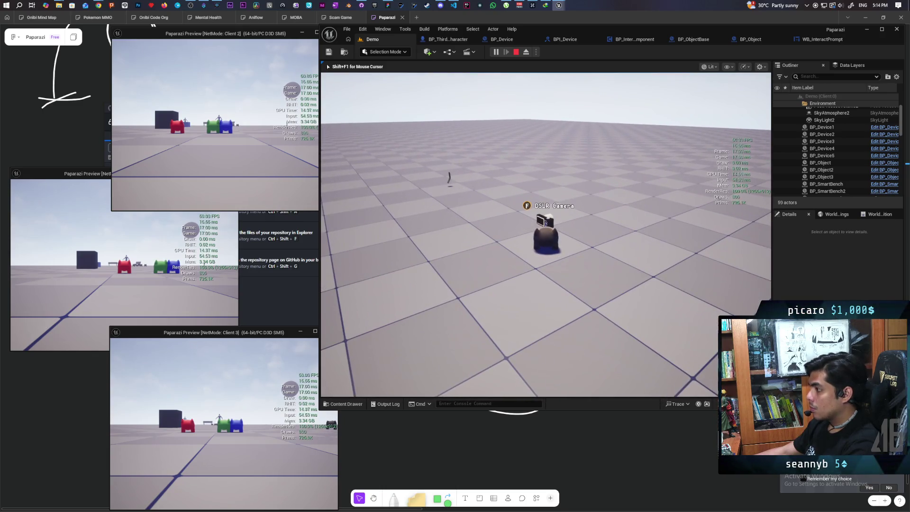
key("f")
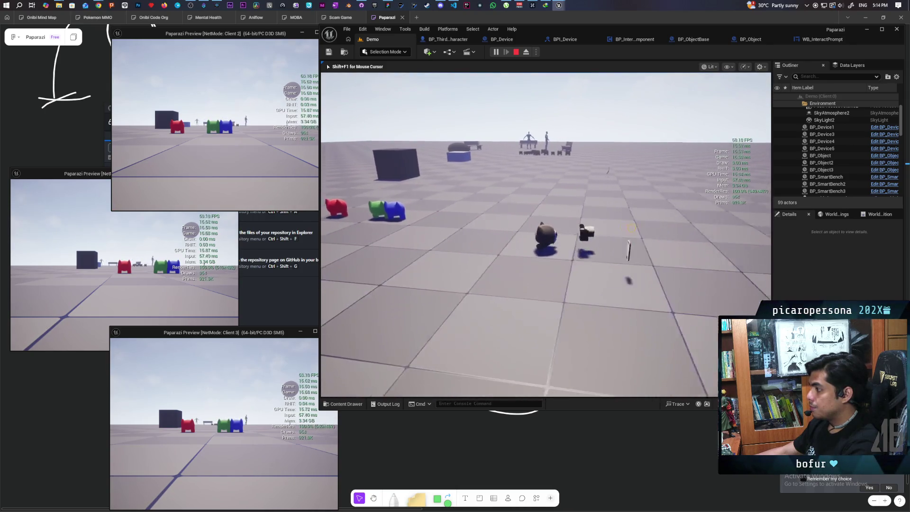
key("f")
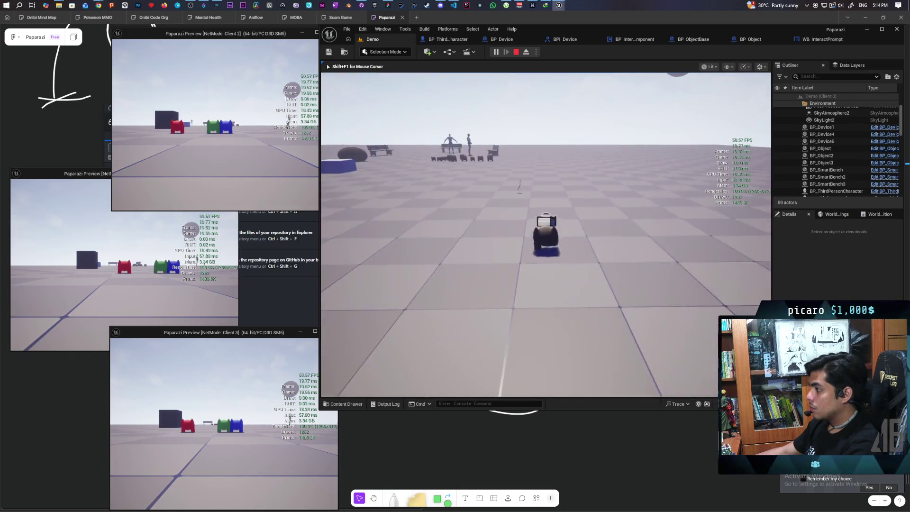
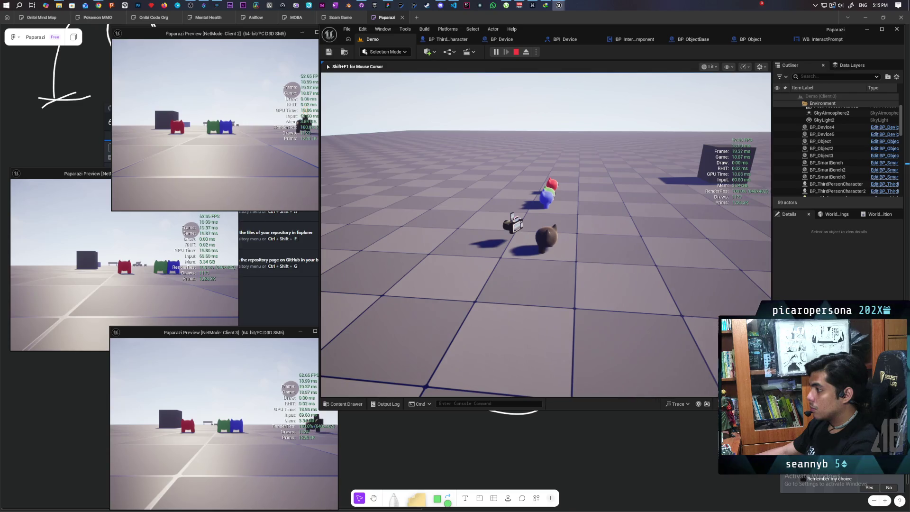
- Eject from play, select the player character's DeviceLocation and set its Y to 21.0
key("F8")
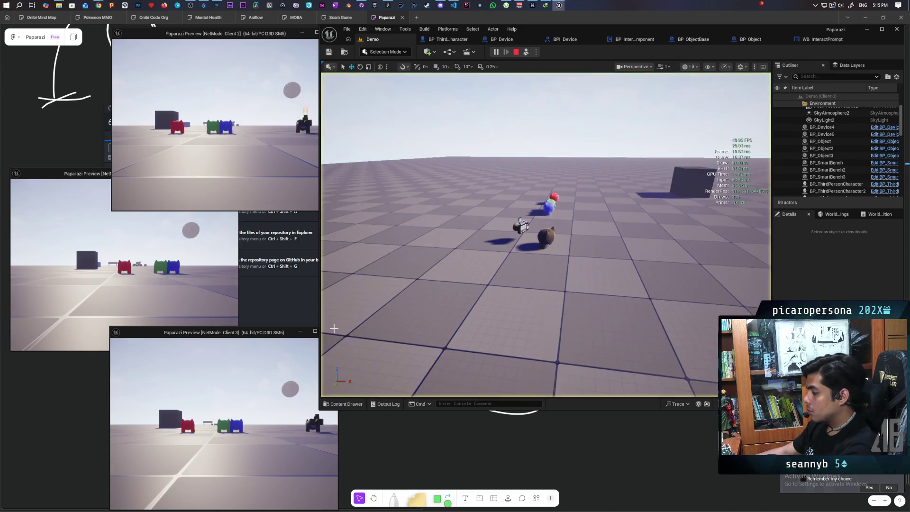
left_click(549, 238)
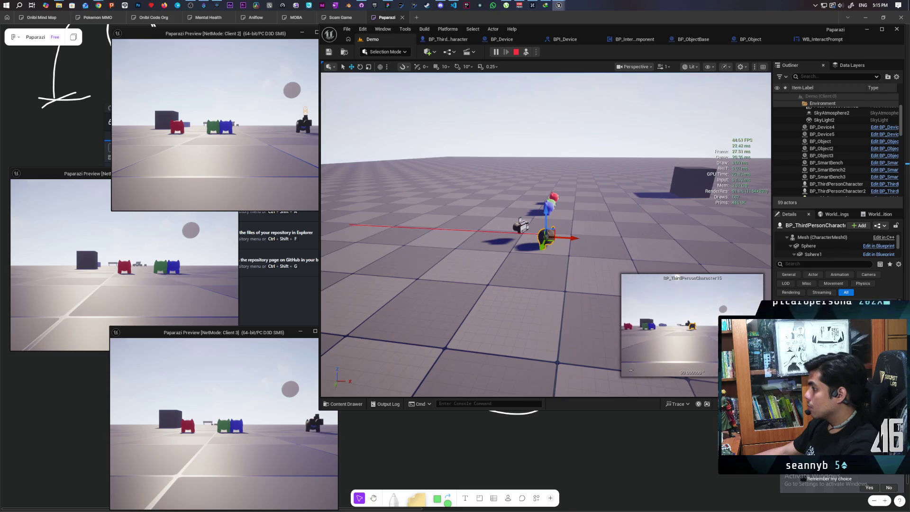
scroll(843, 247, "down", 3)
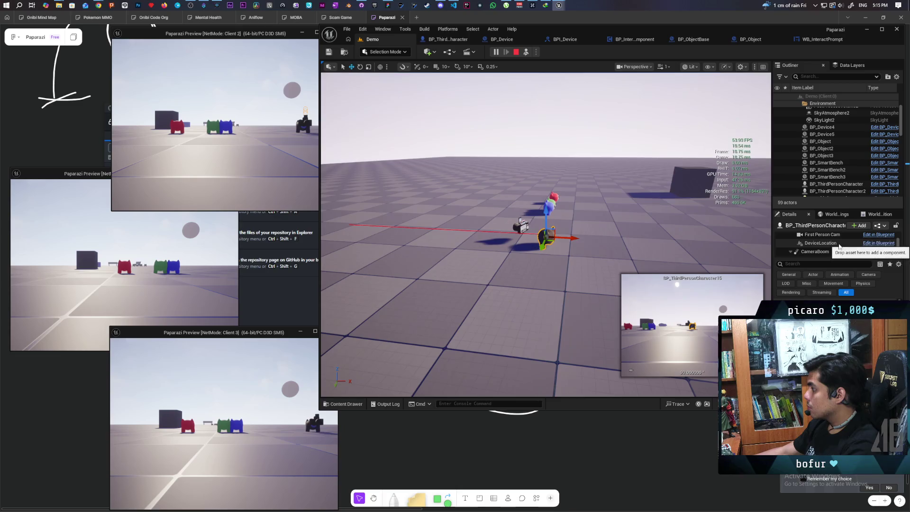
left_click(845, 243)
left_click(848, 295)
type("52.0")
left_click_drag(853, 294, 848, 295)
key("Return")
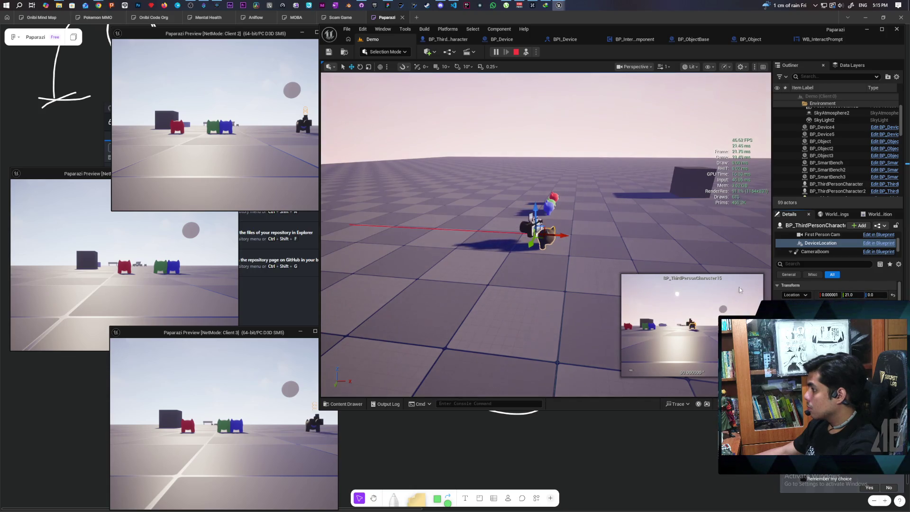
- Lower DeviceLocation's Z to -5 after trying -7, then stop the play session
left_click_drag(615, 280, 615, 265)
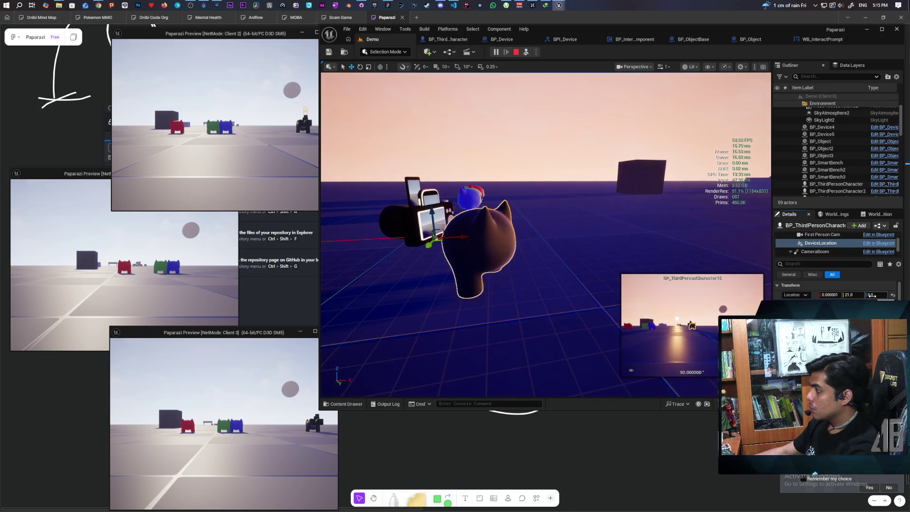
type("-7")
key("Return")
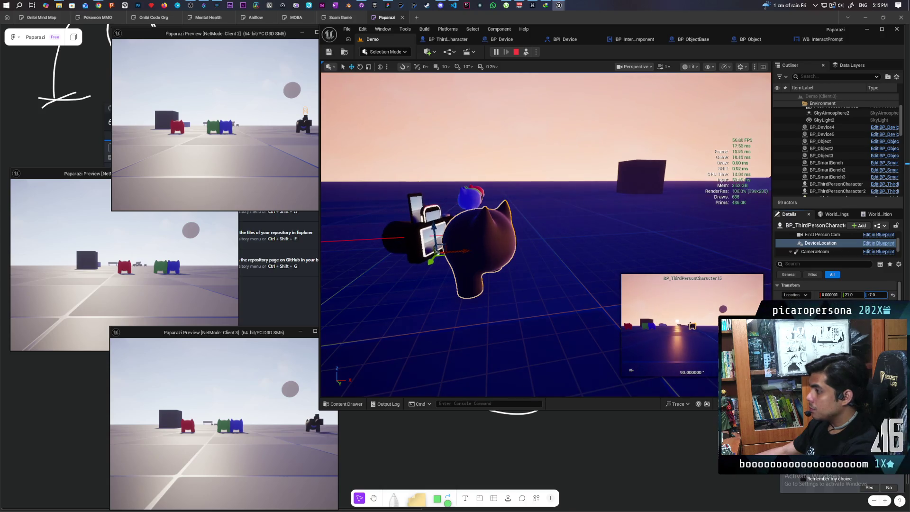
type("-5")
key("Return")
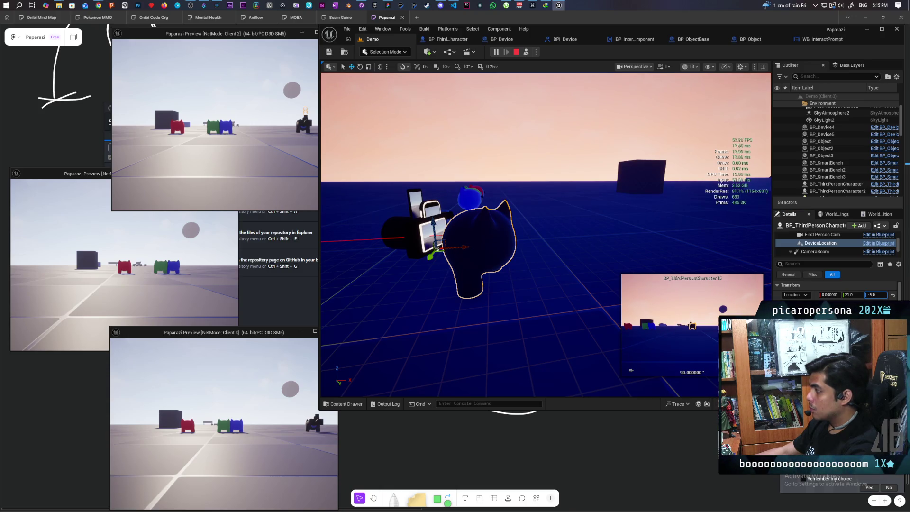
left_click(516, 52)
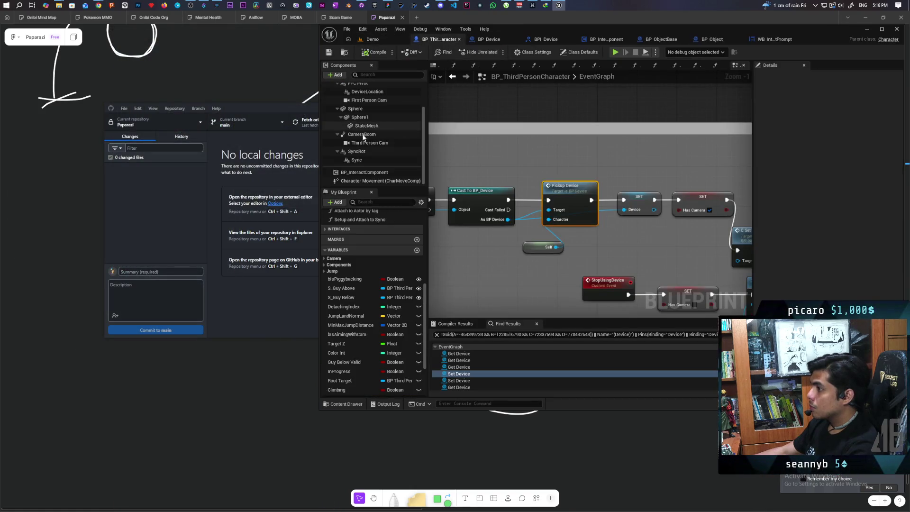
- Set DeviceLocation in BP_ThirdPersonCharacter to Y 21 and Z -5.0
scroll(364, 134, "up", 2)
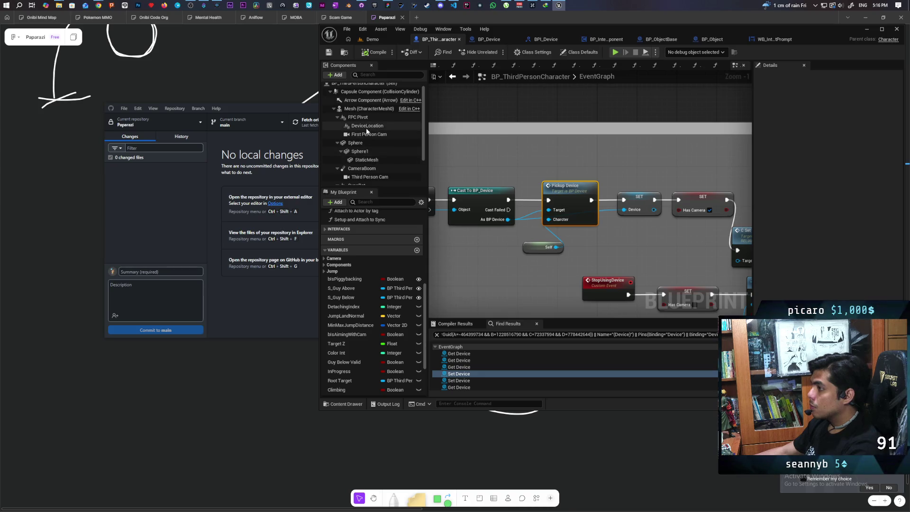
left_click(367, 126)
left_click(851, 145)
type("21")
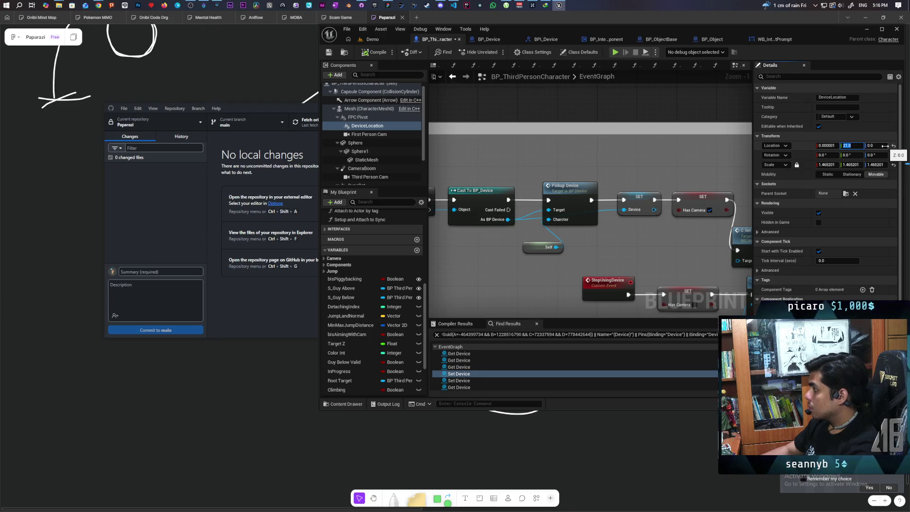
left_click(875, 146)
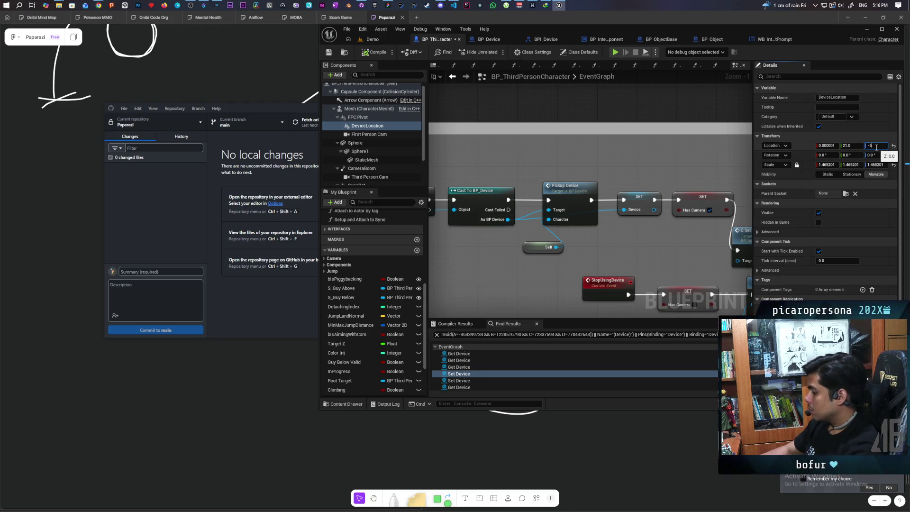
type("-5.0")
- Save the character blueprint and relaunch the Demo level's multiplayer play test
left_click(330, 51)
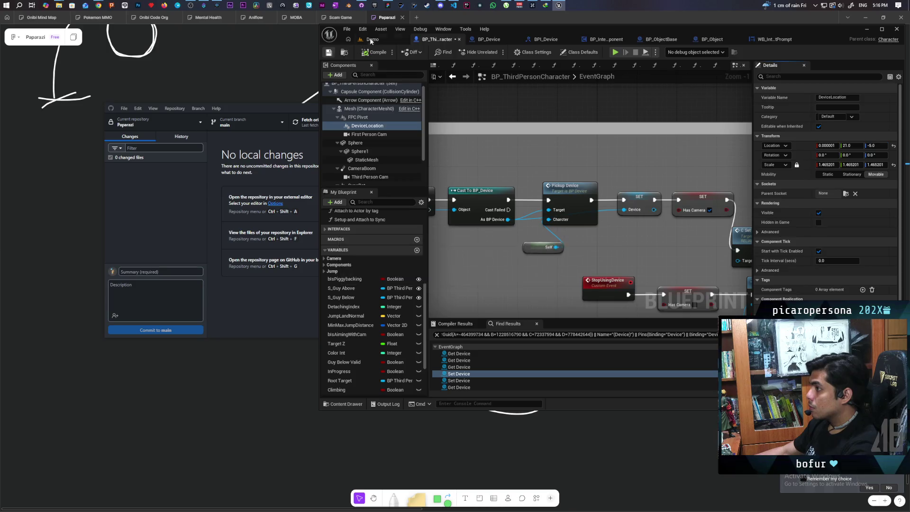
left_click(372, 40)
left_click(497, 52)
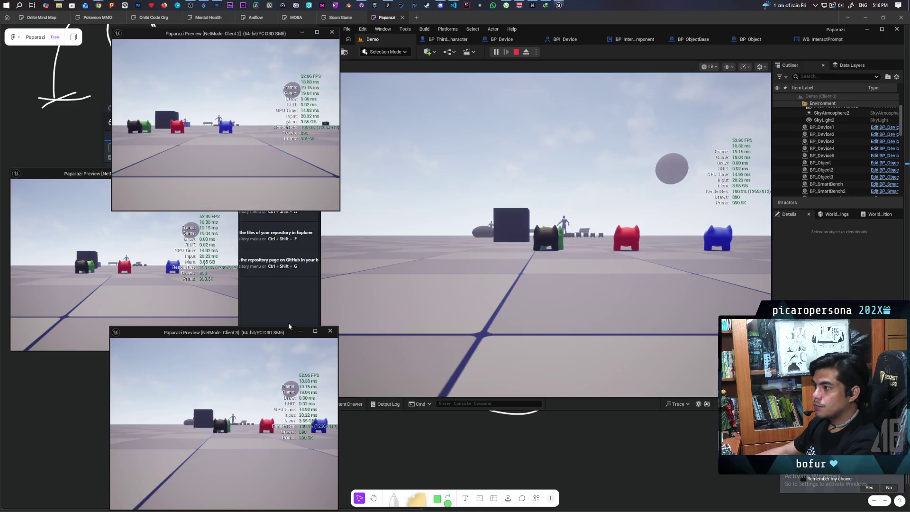
- Walk Client 2 to an object and interact with E until it vanishes with Server: Success
key("w")
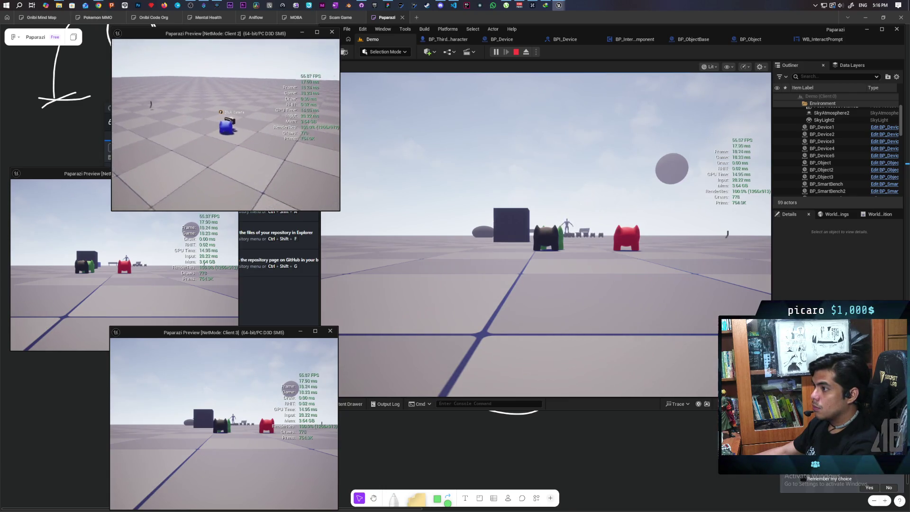
key("e")
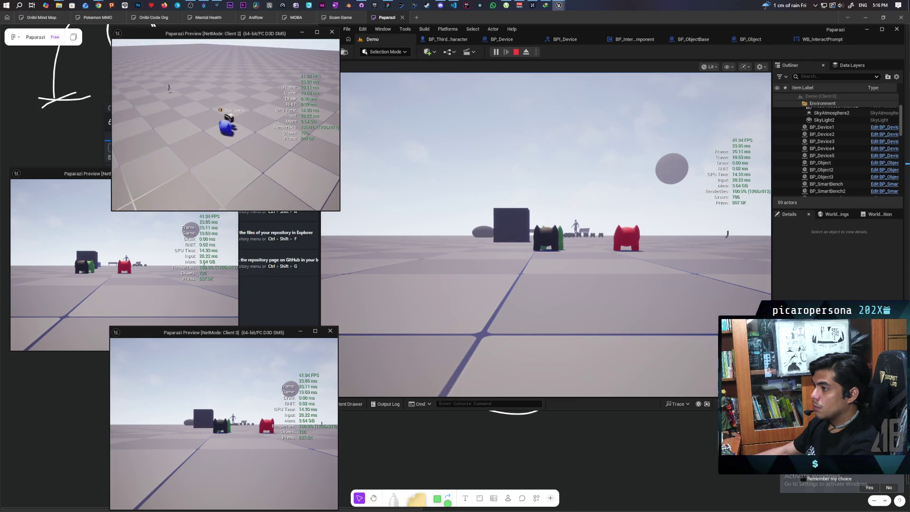
key("w")
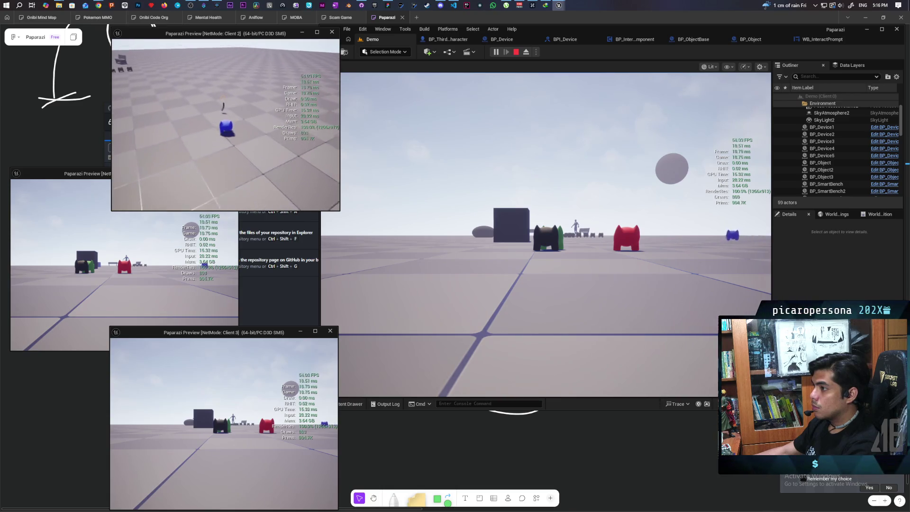
key("w")
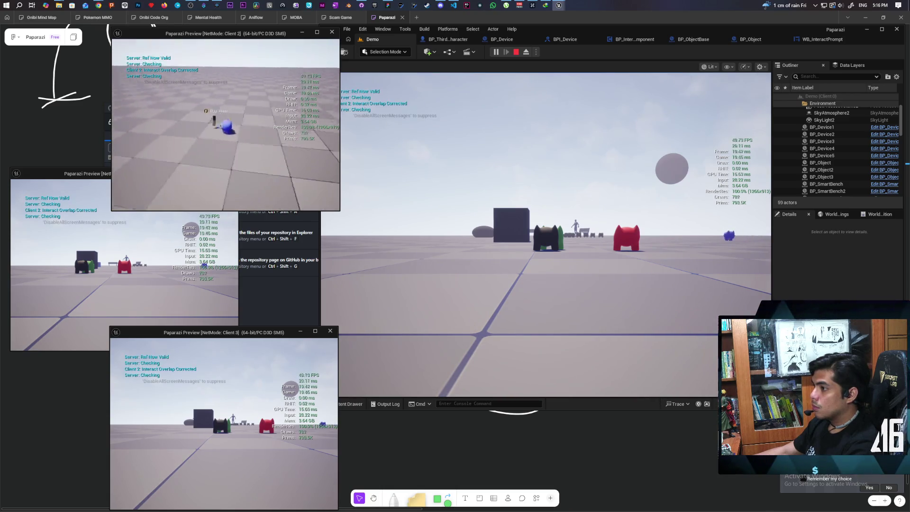
key("w")
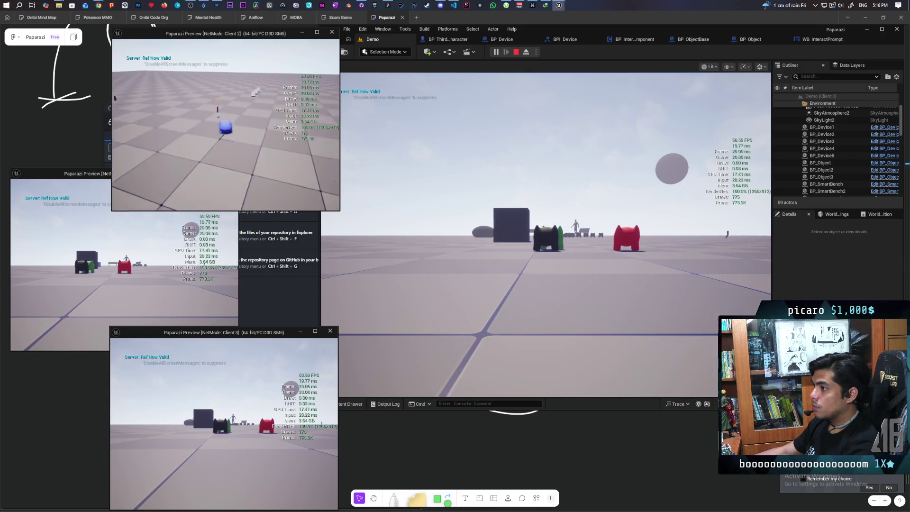
key("e")
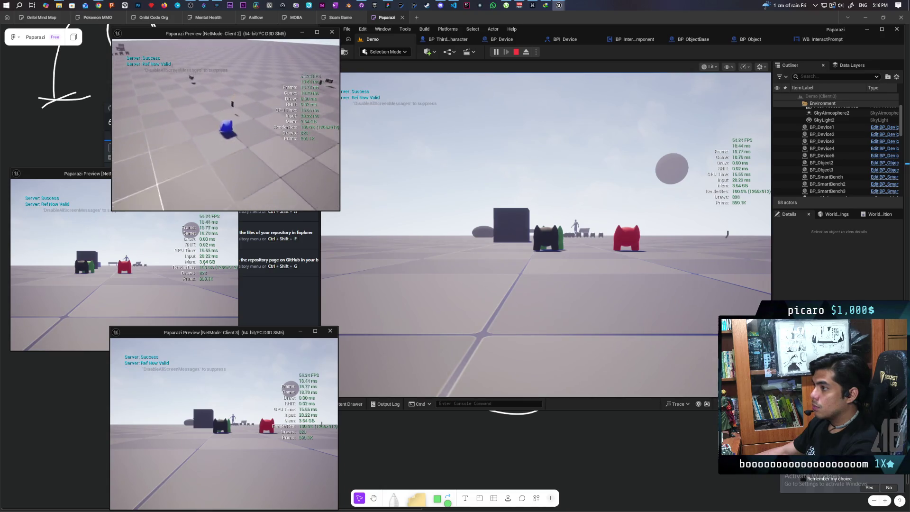
key("e")
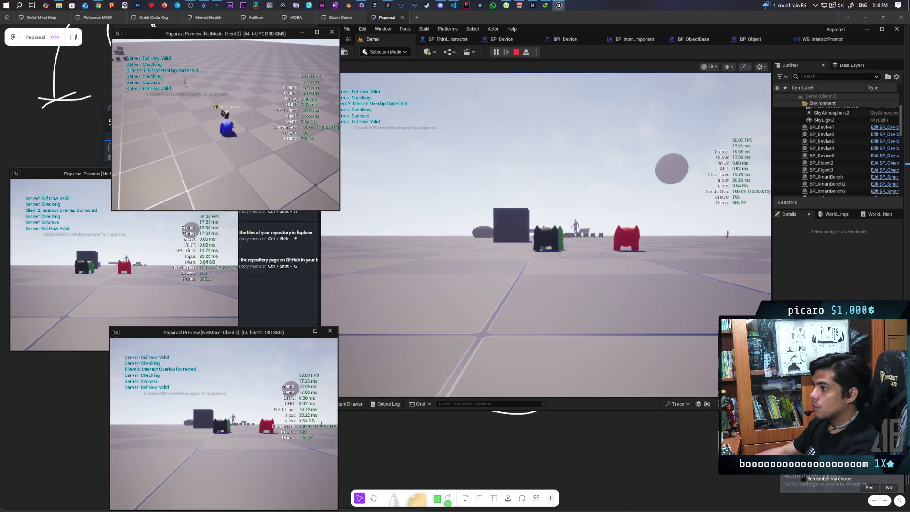
left_click(545, 237)
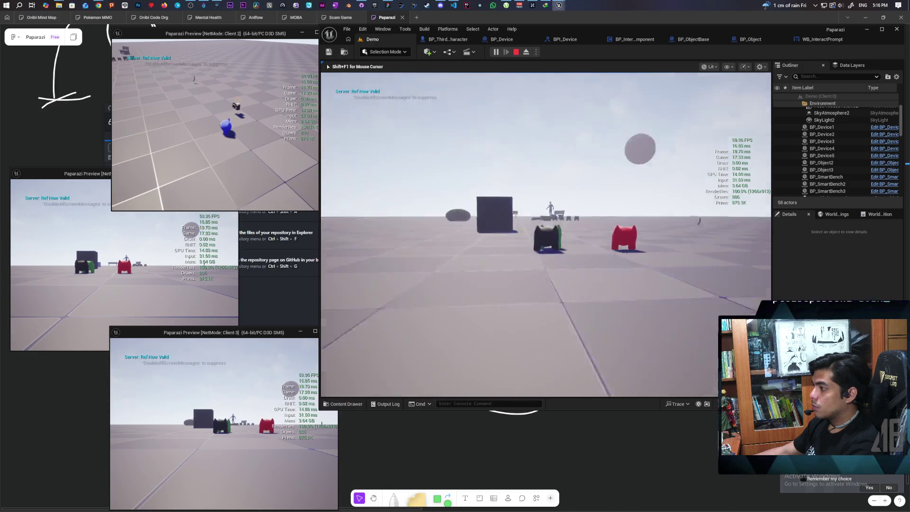
- Walk the black cat to the DSLR camera, pick it up, roam with it, then stop playing
key("w")
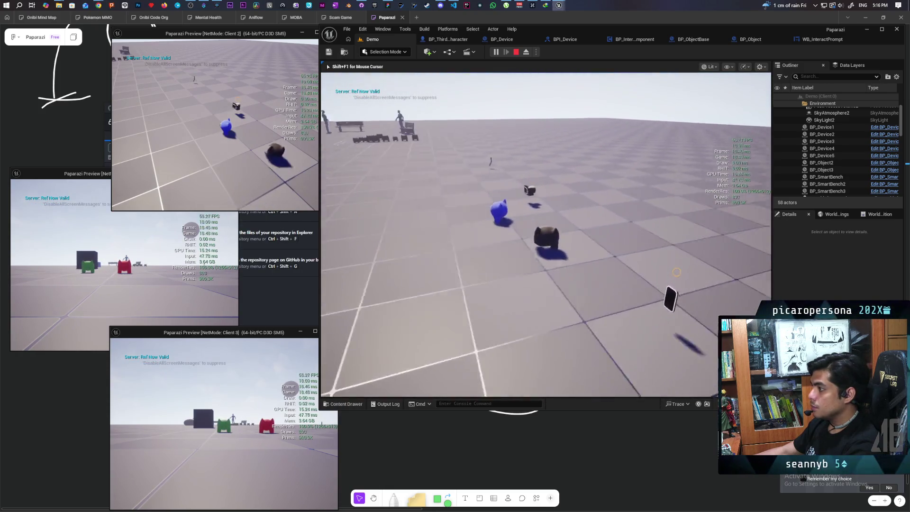
key("w")
key("f")
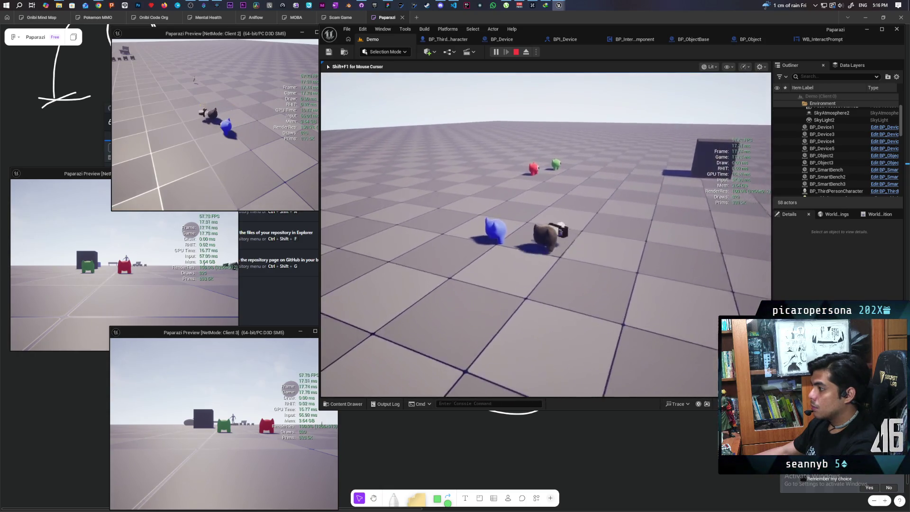
key("w")
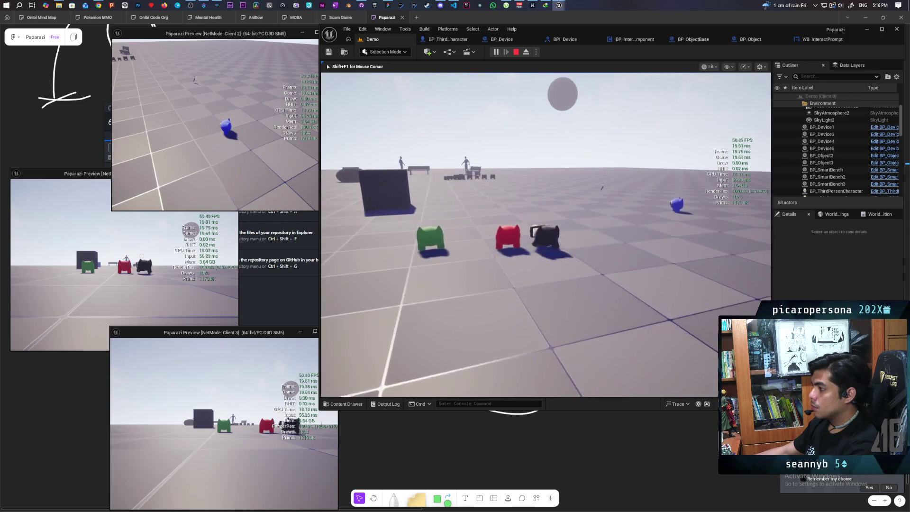
key("w")
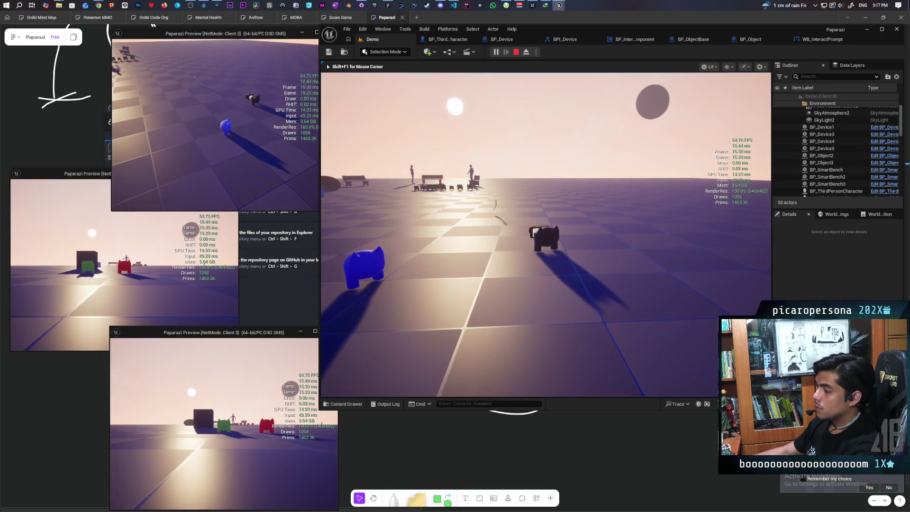
key("Escape")
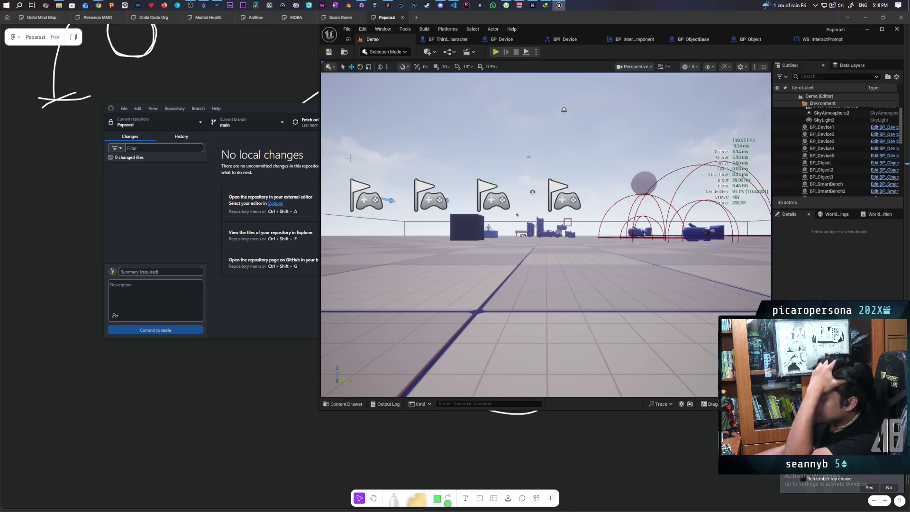
- Open BP_InteractComponent and review its Event Begin Play and OnCharacterMovementUpdated_Event nodes
left_click(635, 40)
scroll(554, 157, "down", 3)
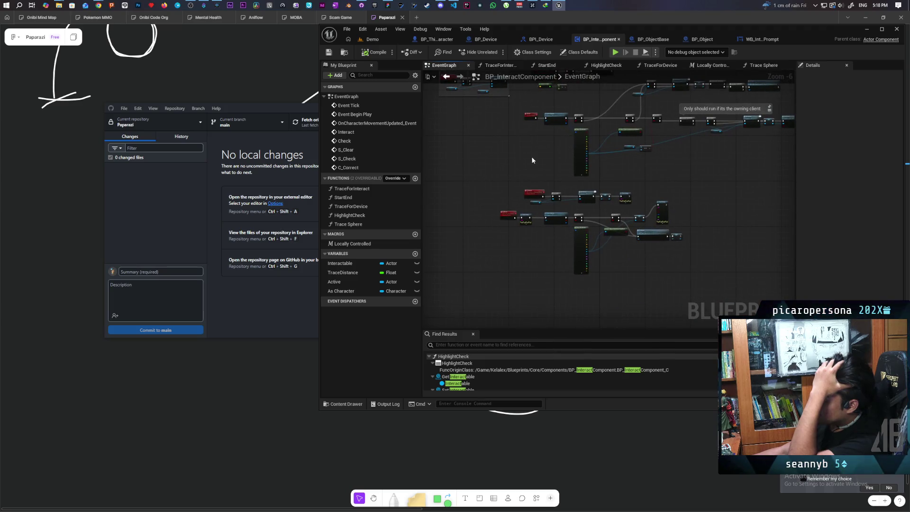
mouse_move(530, 158)
left_mouse_down()
mouse_move(536, 197)
mouse_move(518, 211)
left_mouse_up()
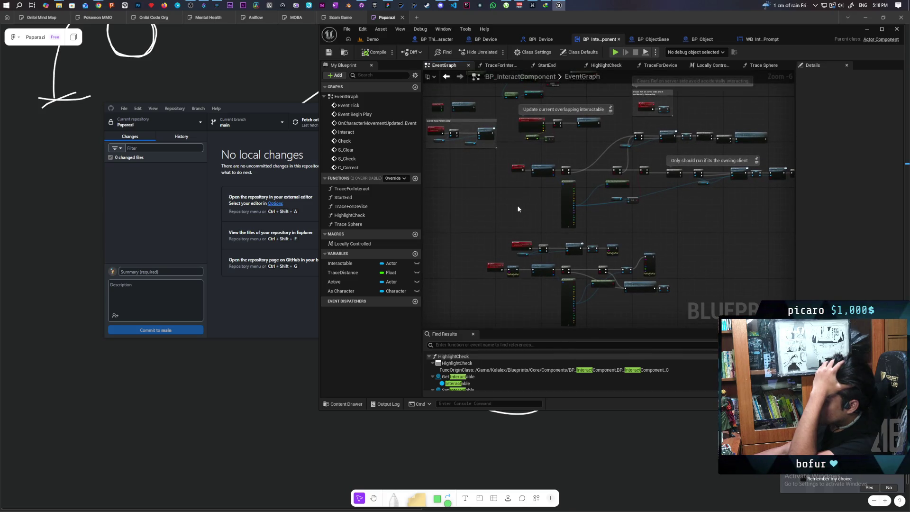
mouse_move(517, 207)
left_mouse_down()
mouse_move(533, 239)
mouse_move(550, 237)
mouse_move(522, 232)
left_mouse_up()
scroll(569, 229, "up", 1)
scroll(522, 231, "up", 2)
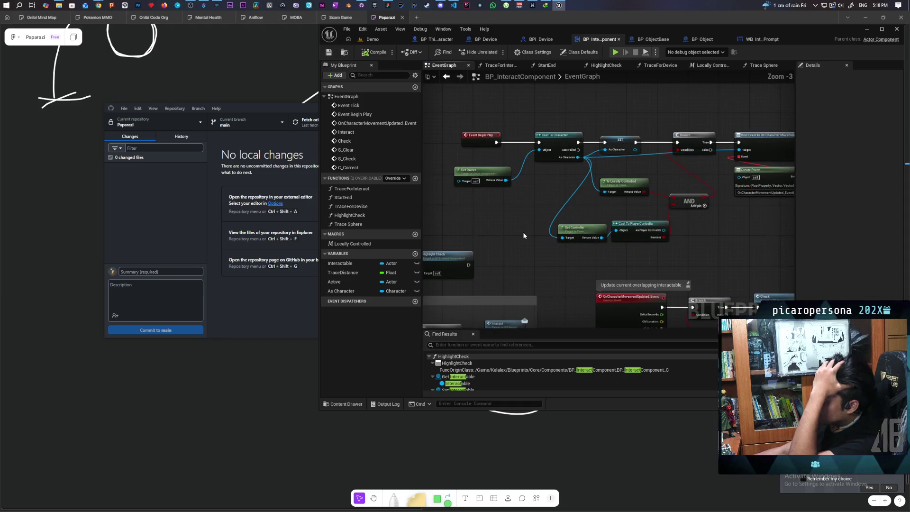
scroll(522, 232, "down", 1)
left_click_drag(559, 266, 482, 225)
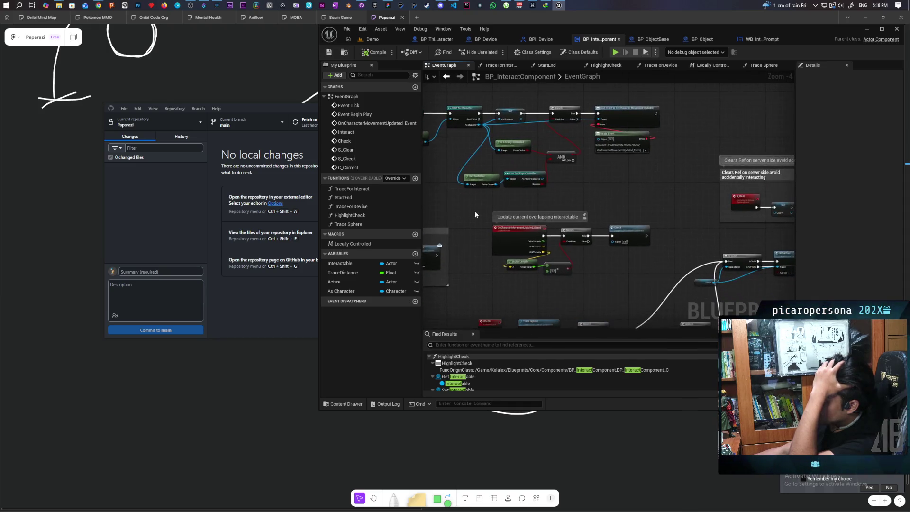
scroll(481, 225, "up", 2)
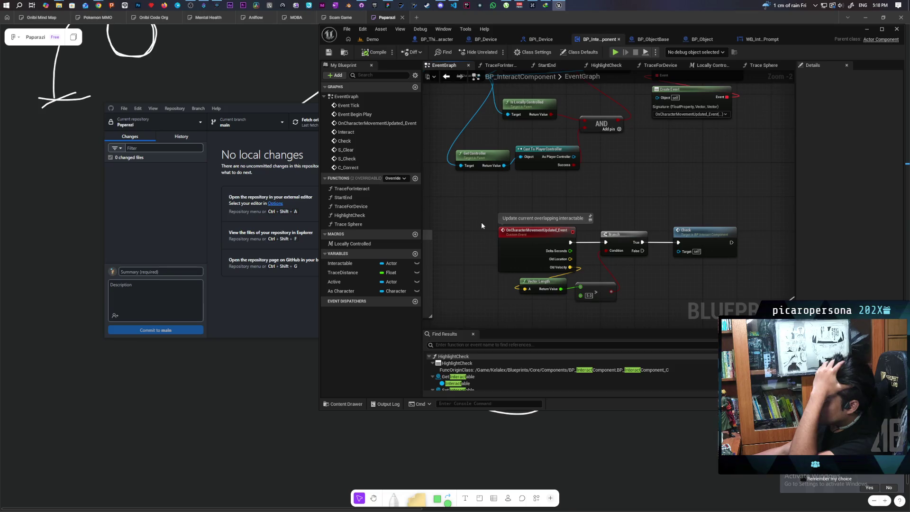
left_click_drag(490, 240, 474, 205)
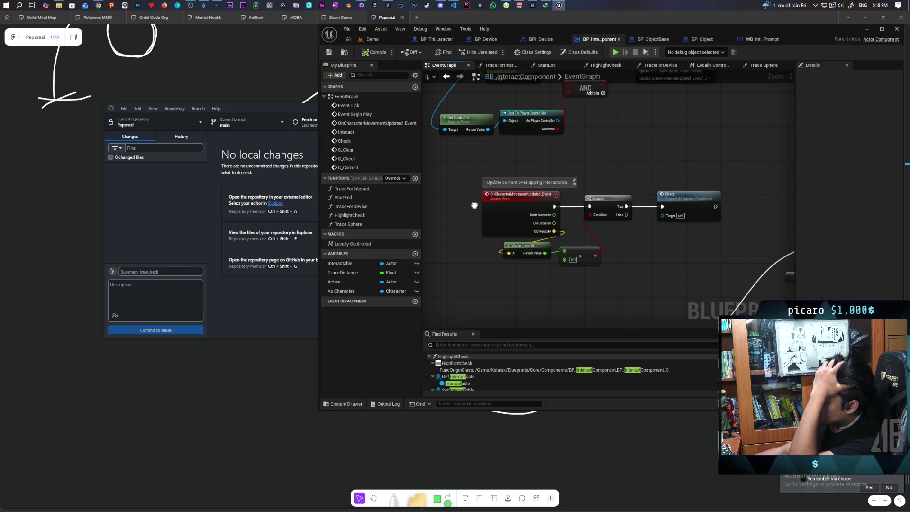
- Survey the graph's speed-check, server ref-clearing and Called from Parent Actor interact sections
mouse_move(462, 278)
left_mouse_down()
mouse_move(604, 221)
mouse_move(611, 194)
left_mouse_up()
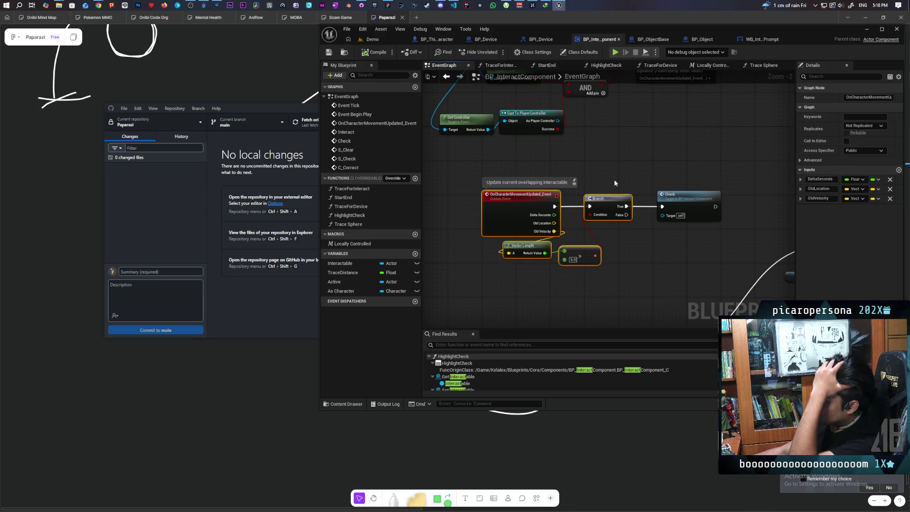
left_click(614, 183)
scroll(614, 183, "down", 5)
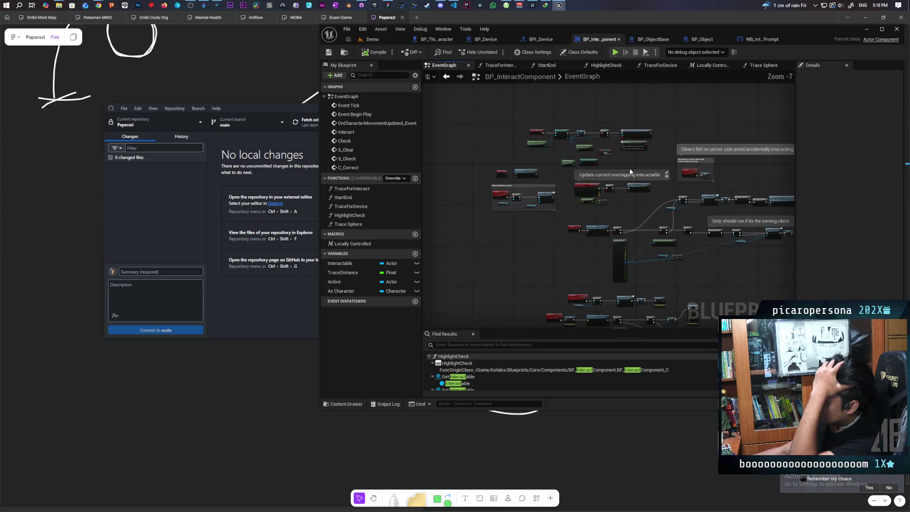
mouse_move(645, 174)
left_mouse_down()
mouse_move(562, 223)
mouse_move(505, 219)
left_mouse_up()
scroll(563, 224, "up", 2)
scroll(505, 218, "up", 1)
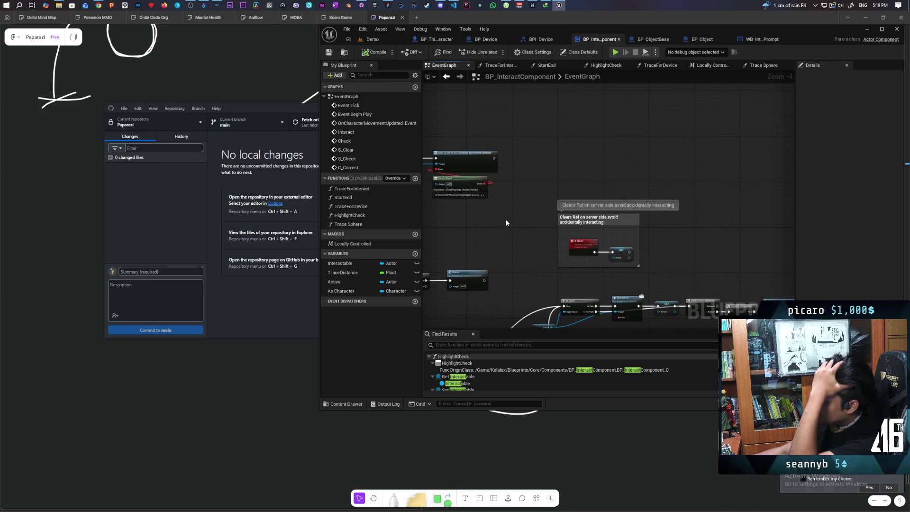
scroll(506, 223, "down", 3)
scroll(506, 223, "up", 3)
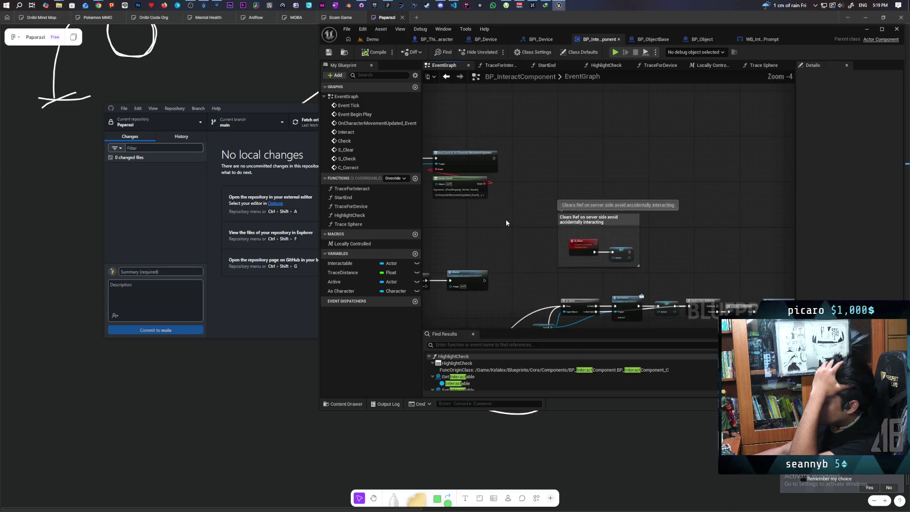
scroll(506, 223, "up", 1)
left_click_drag(513, 230, 507, 232)
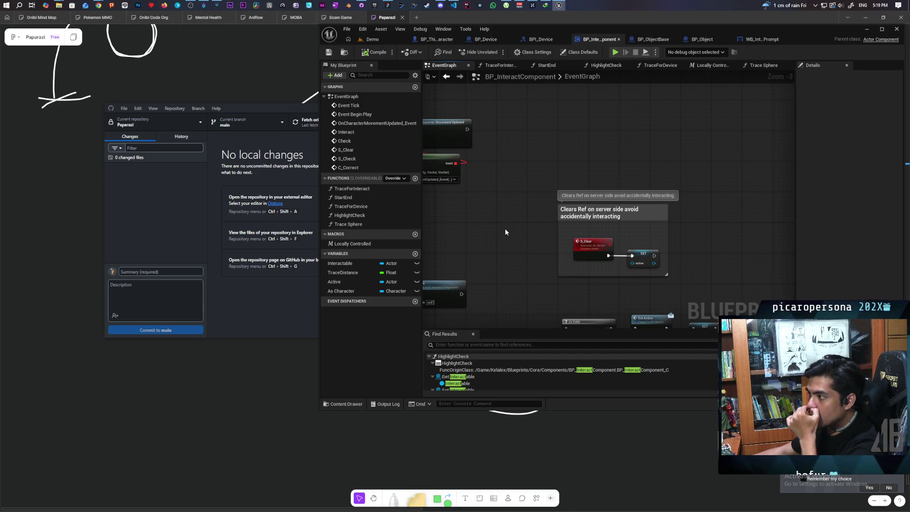
scroll(507, 230, "down", 2)
left_click_drag(507, 231, 668, 144)
scroll(512, 215, "up", 3)
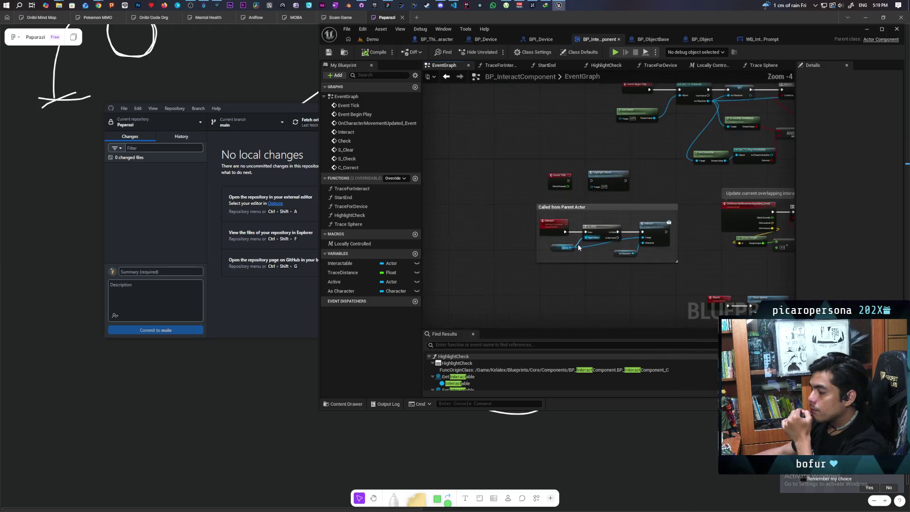
left_click_drag(680, 190, 708, 189)
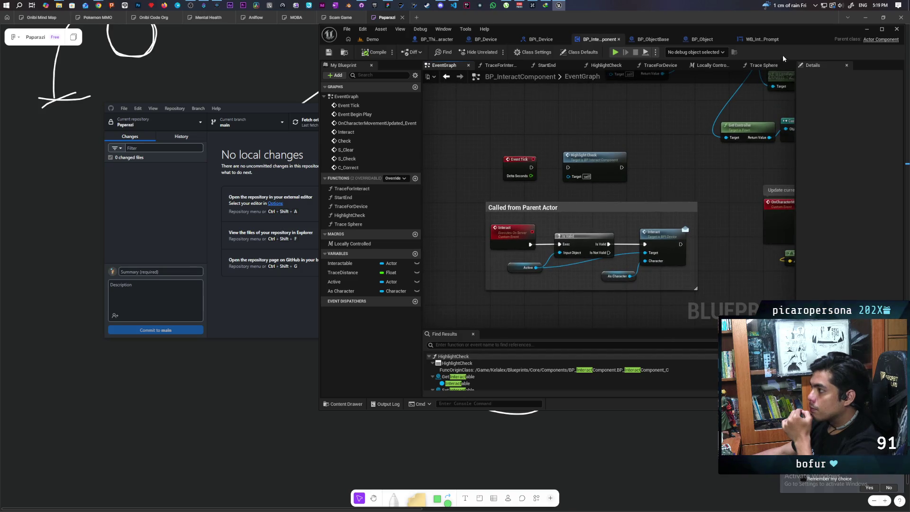
- Reorder the BP_InteractComponent tab and launch a multi-client play session of the Demo level
left_click_drag(799, 38, 803, 32)
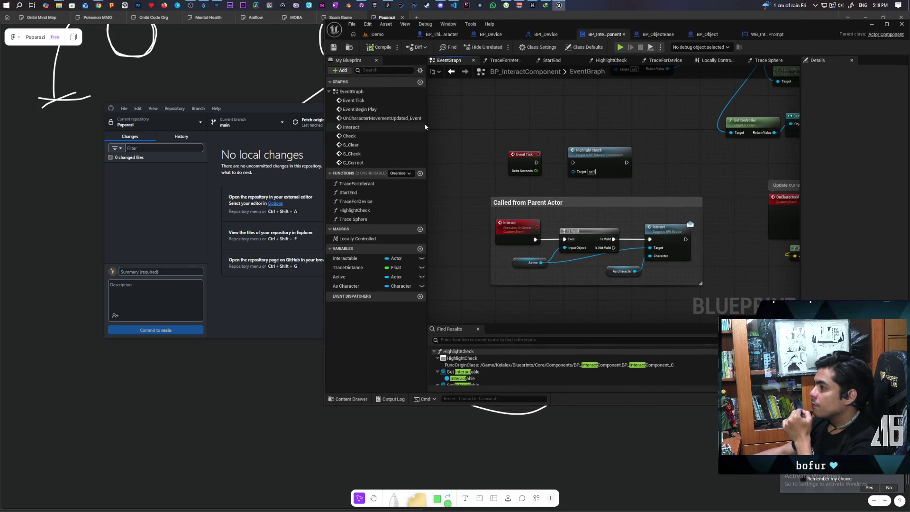
left_click_drag(607, 35, 526, 38)
left_click(378, 34)
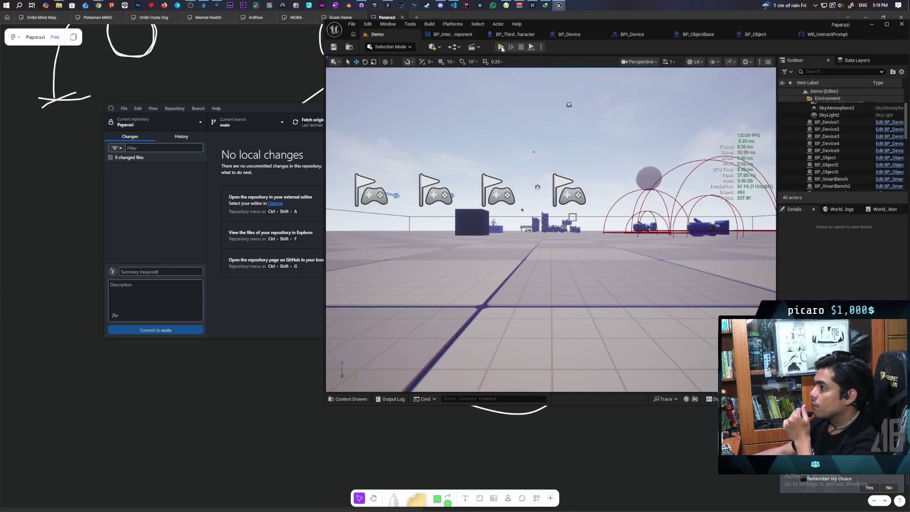
key("alt+p")
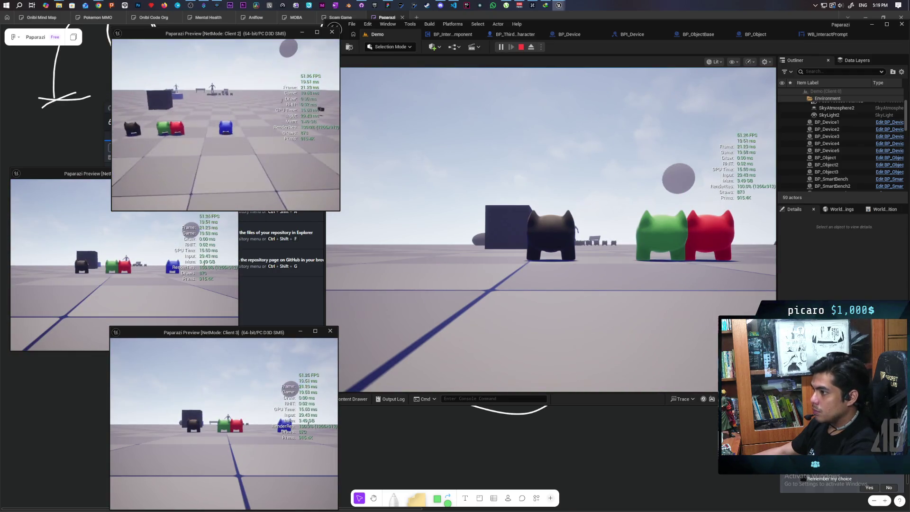
key("alt+Tab")
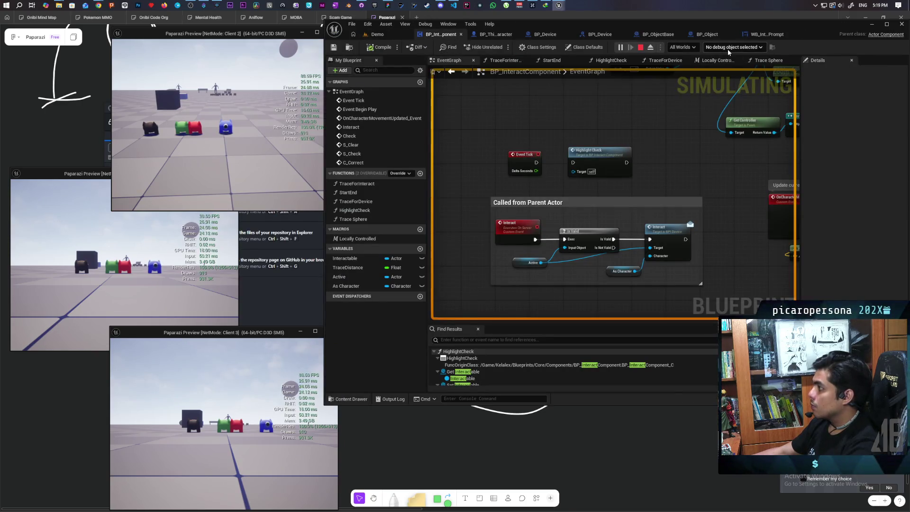
- Choose BP_ThirdPersonCharacter2 (Client 2, spawned) as the graph's debug object from the instance list
left_click(728, 48)
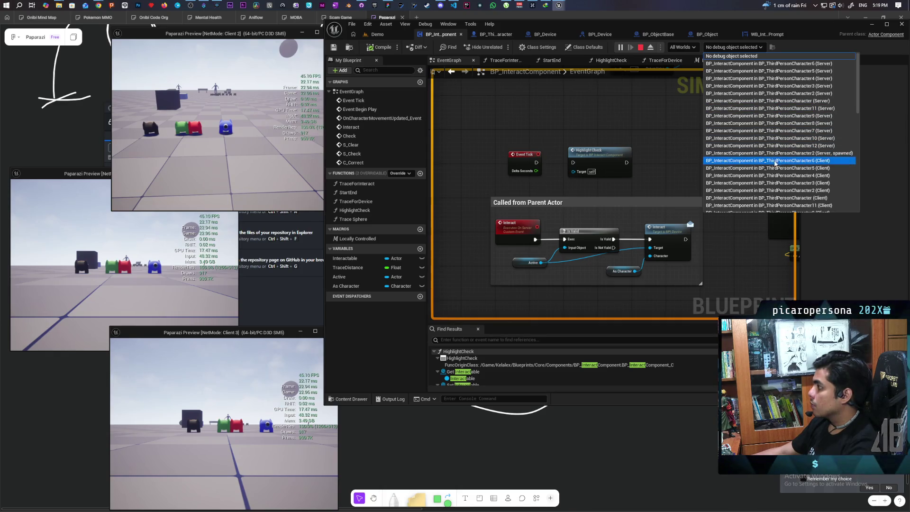
scroll(771, 171, "down", 2)
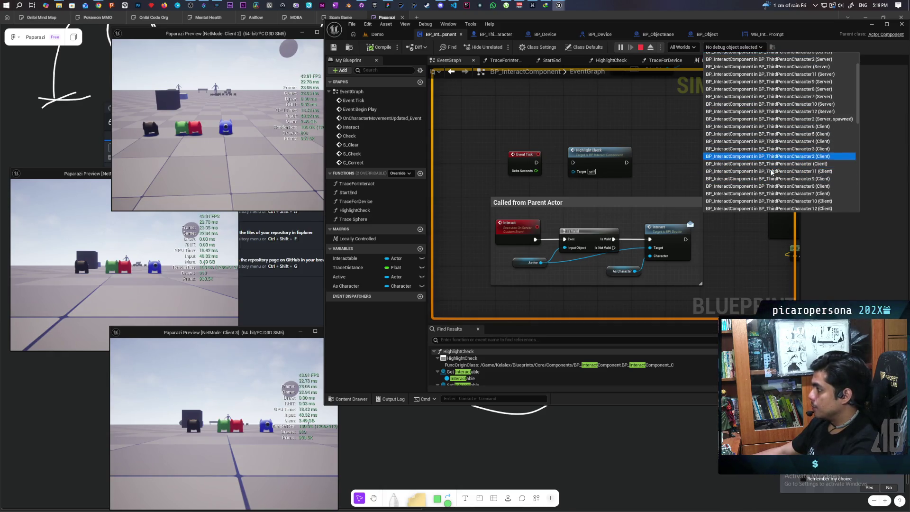
scroll(771, 172, "down", 2)
scroll(767, 175, "down", 2)
scroll(761, 181, "down", 1)
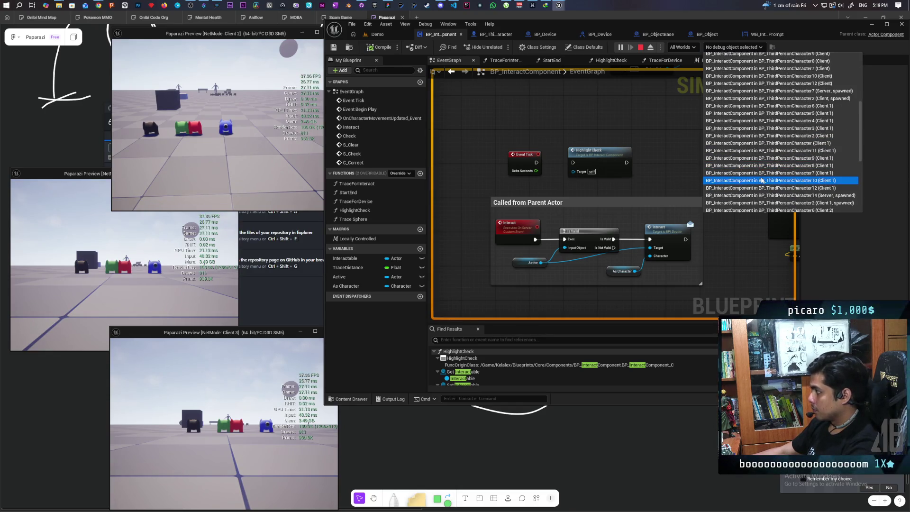
scroll(762, 180, "down", 7)
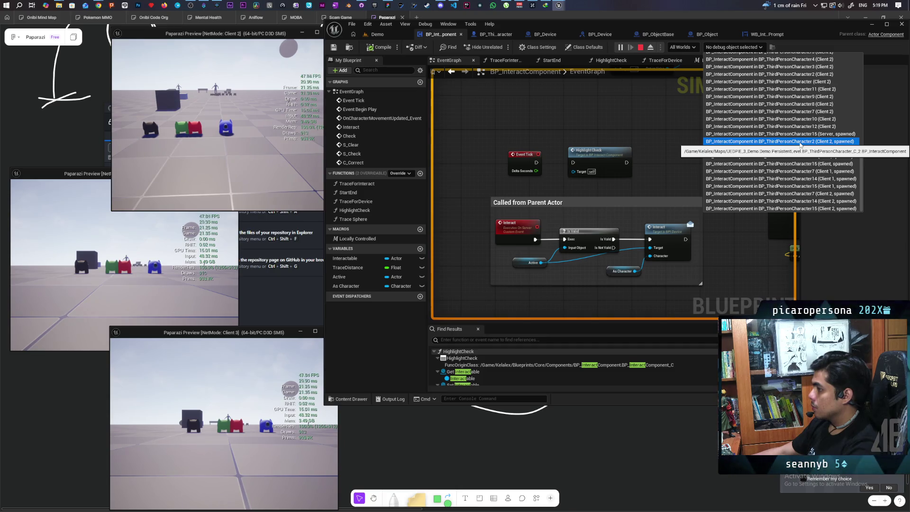
left_click(800, 141)
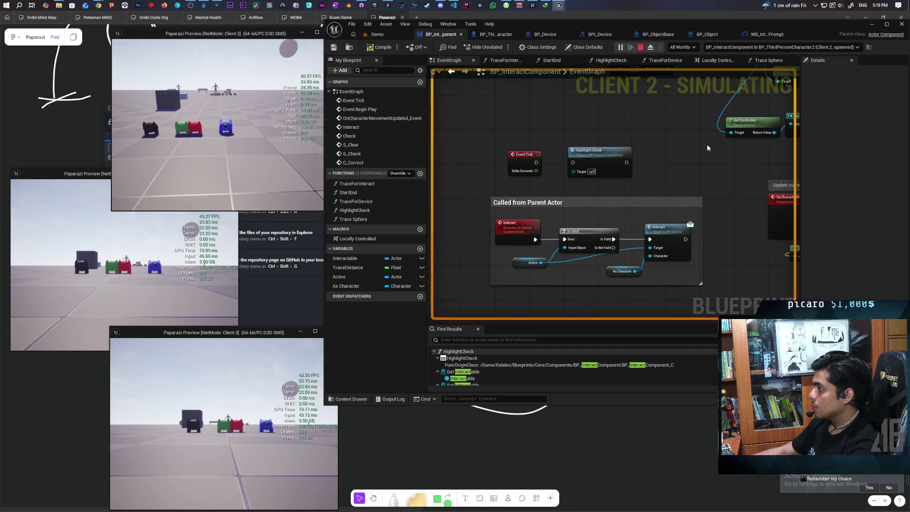
- Try debugging the Character7 and then Character14 client instances of the interact component
left_click(246, 136)
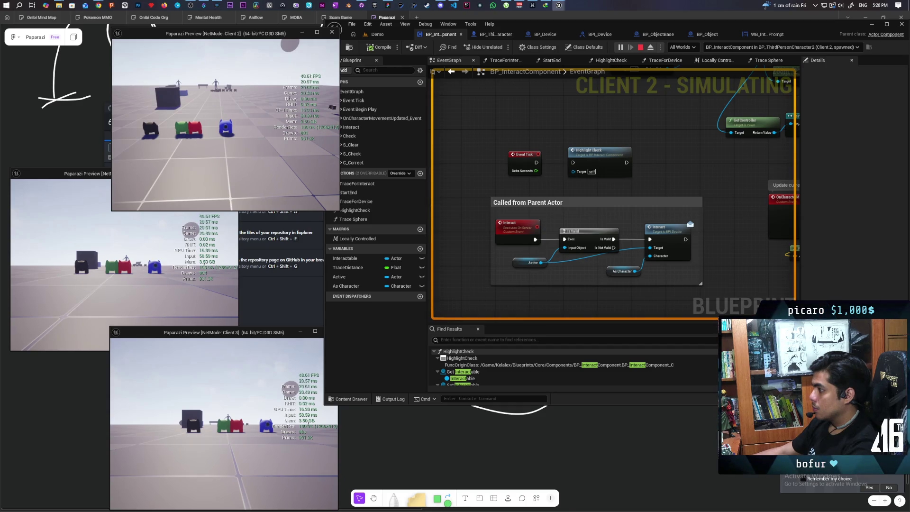
key("alt+Tab")
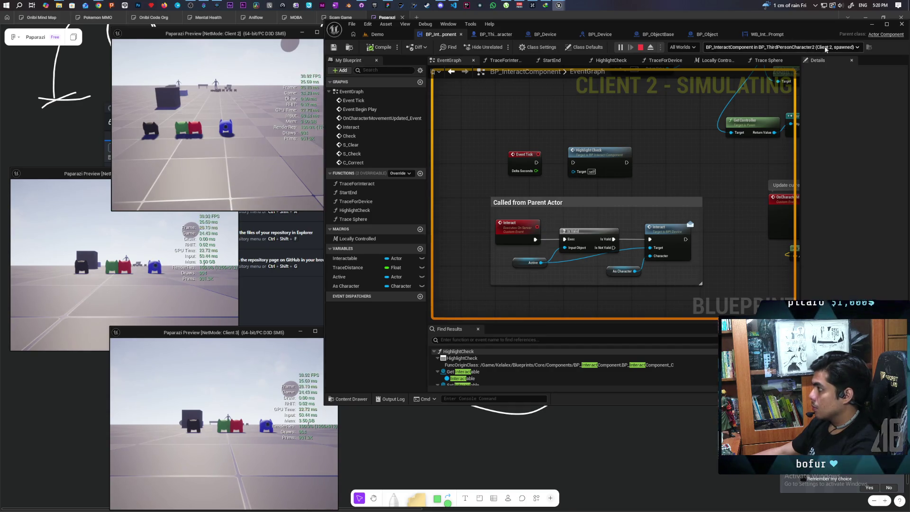
left_click(826, 49)
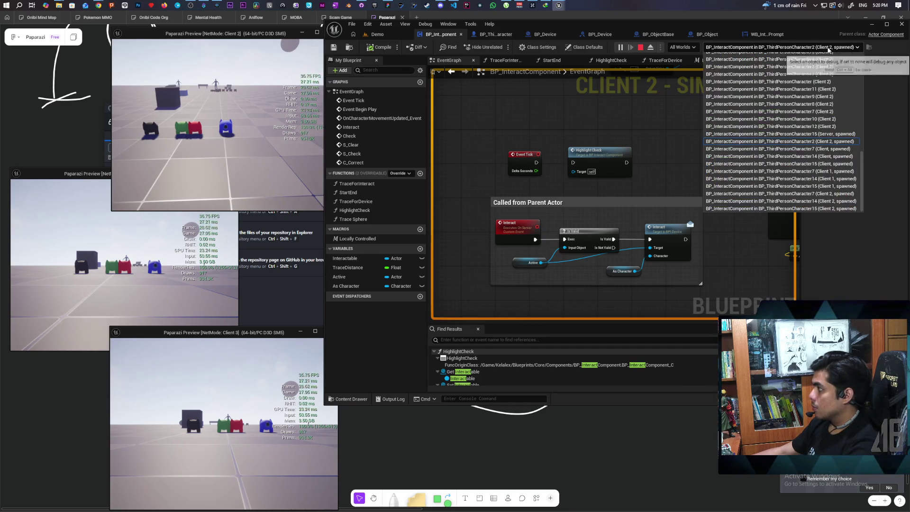
left_click(842, 150)
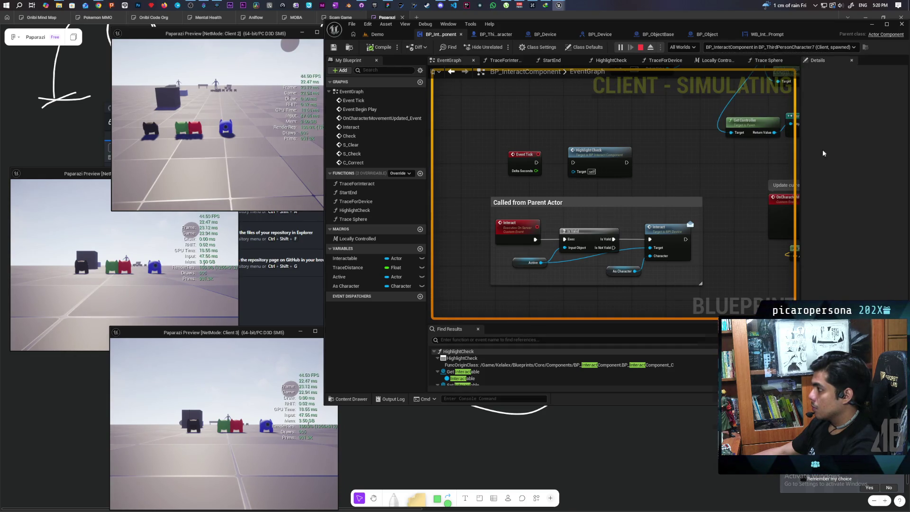
key("alt+Tab")
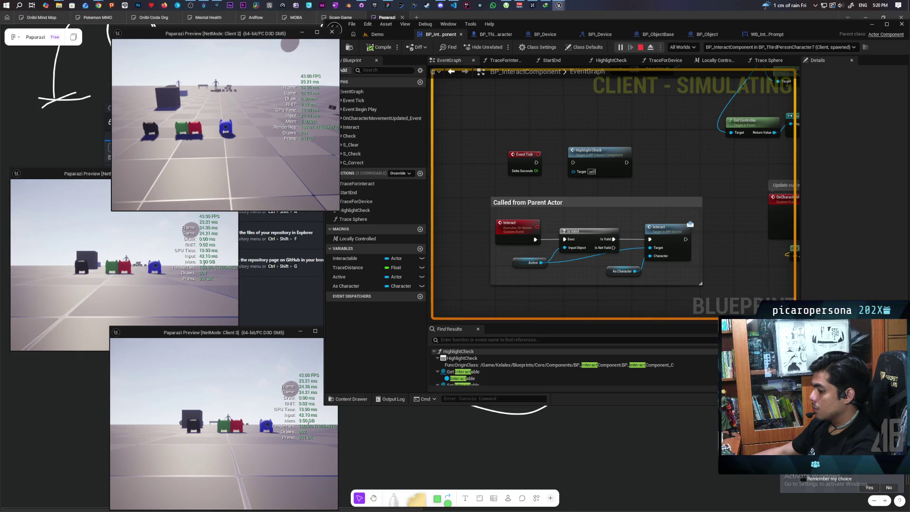
key("alt+Tab")
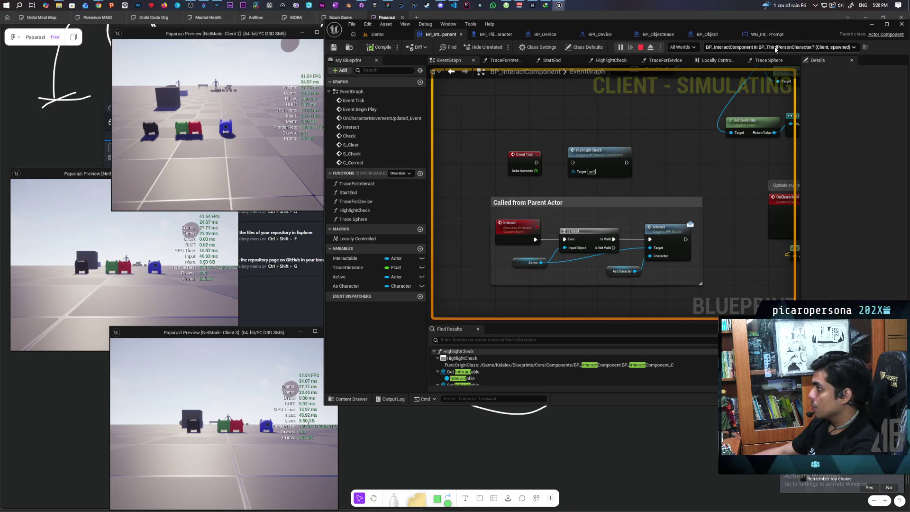
left_click(776, 47)
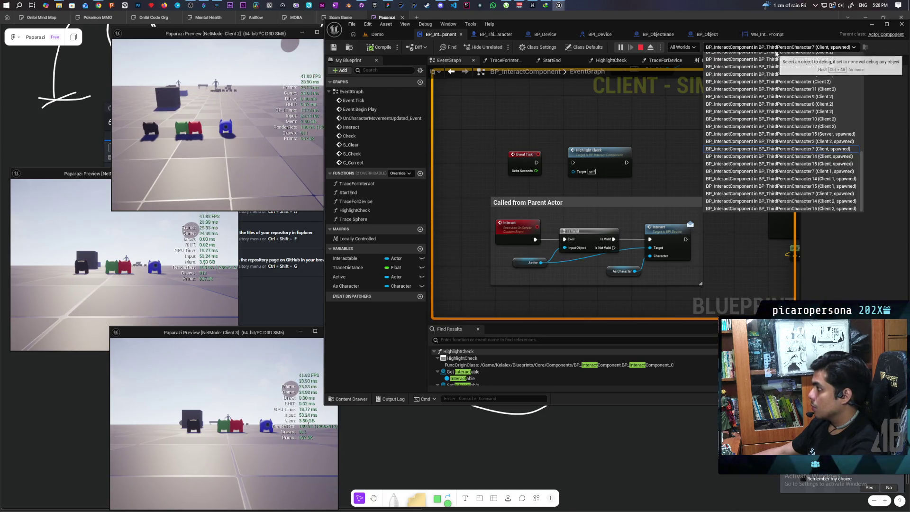
left_click(817, 157)
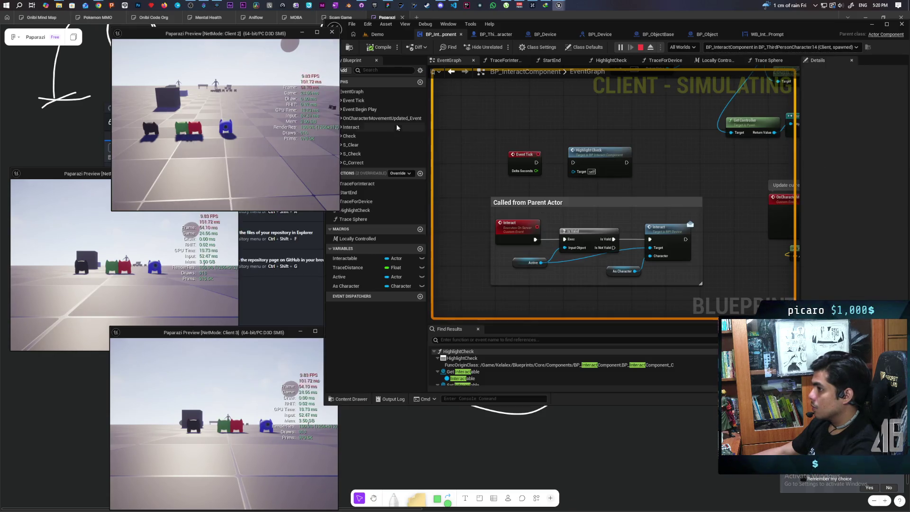
- Try Character15, then settle on BP_ThirdPersonCharacter2 (Client 1, spawned) as debug object
key("alt+Tab")
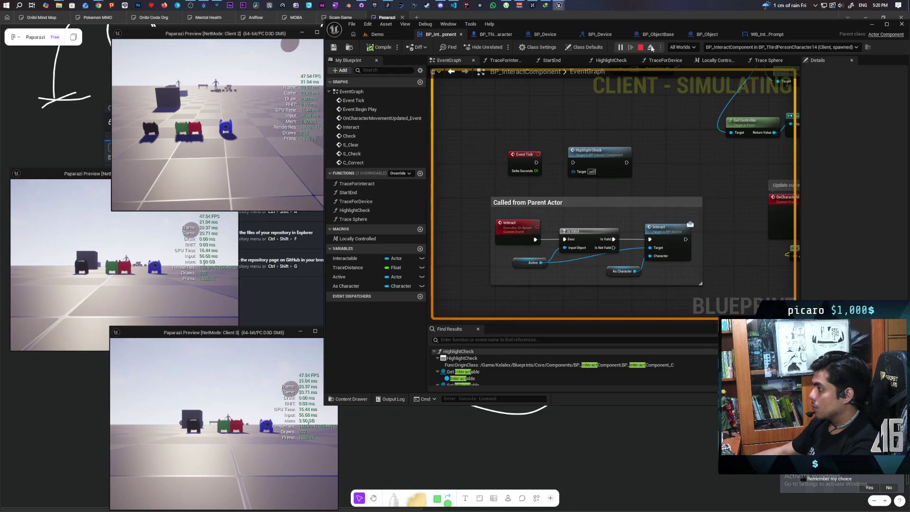
left_click(767, 48)
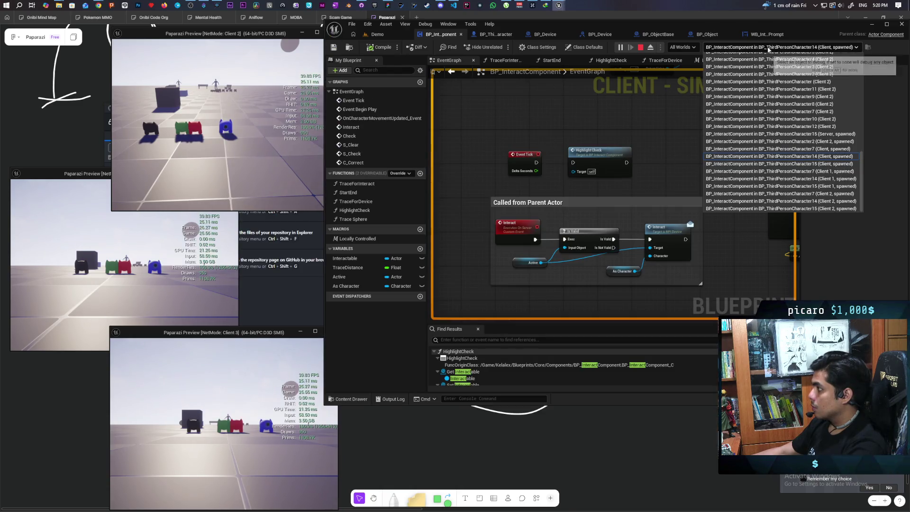
left_click(823, 166)
key("alt+Tab")
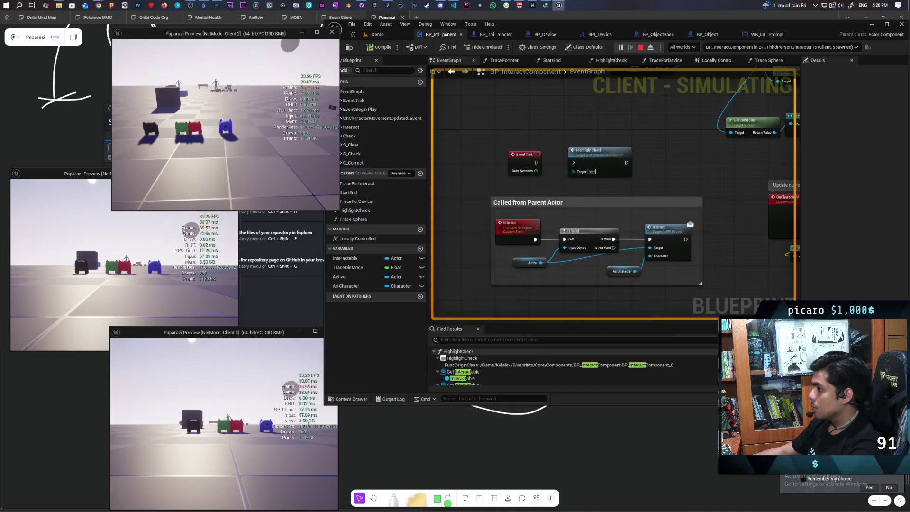
key("alt+Tab")
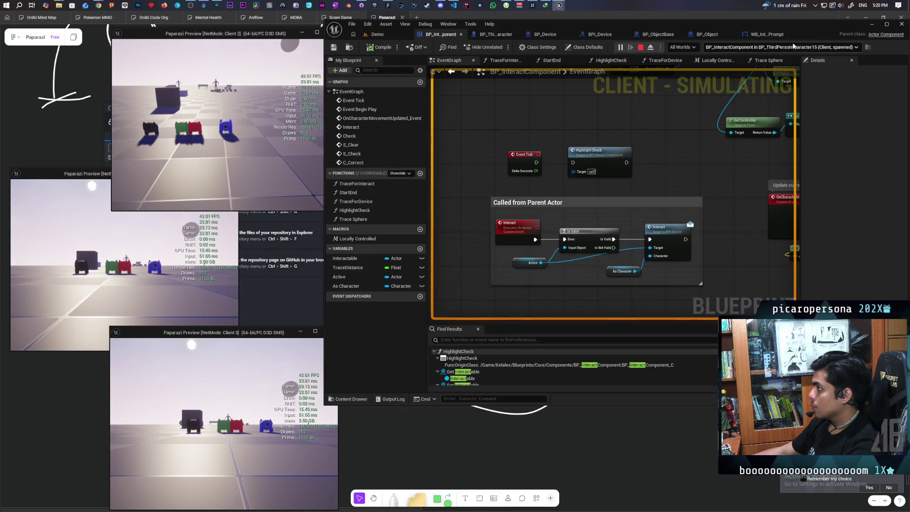
left_click(777, 47)
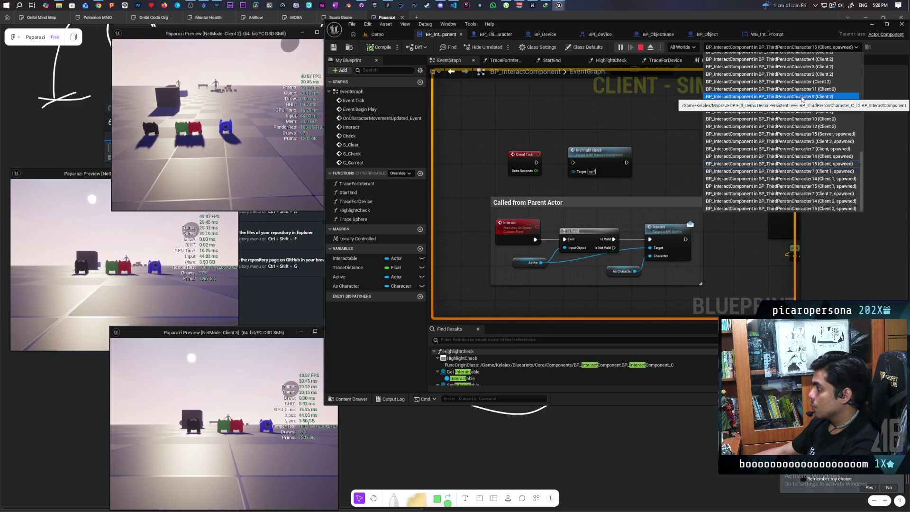
scroll(802, 99, "up", 3)
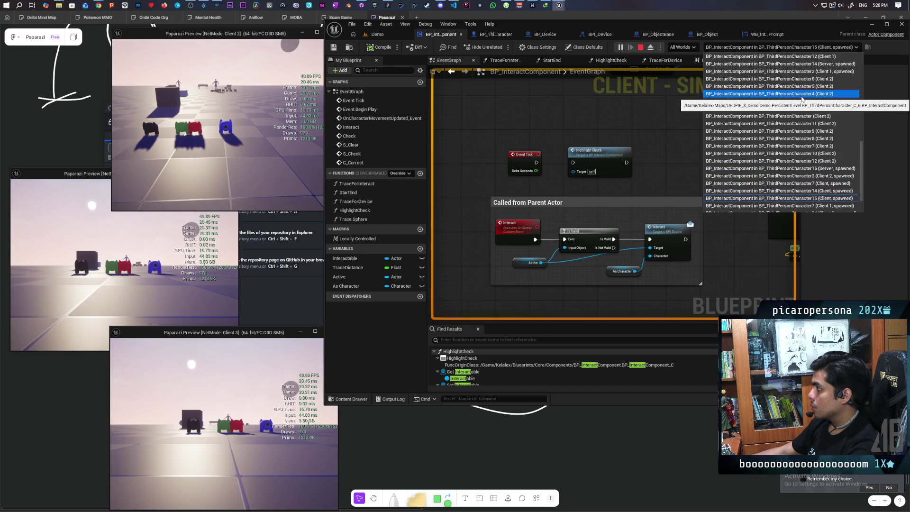
left_click(796, 72)
key("alt+Tab")
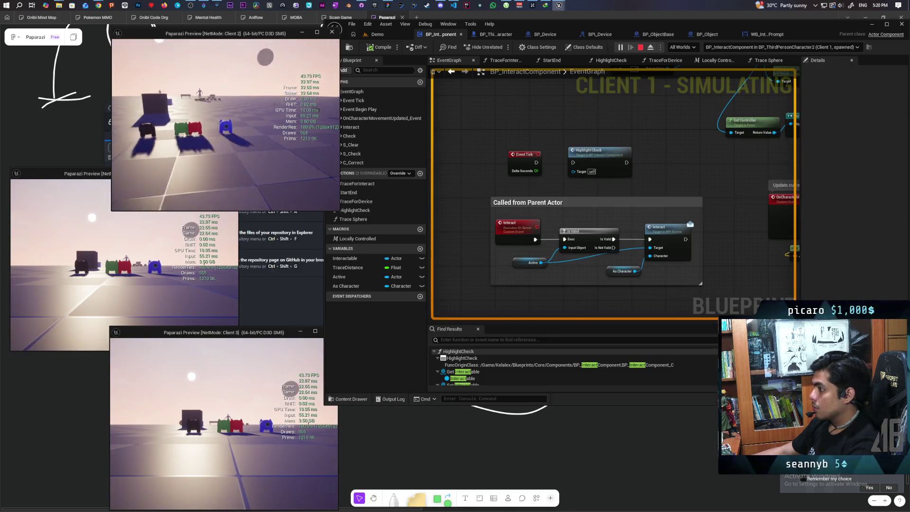
- Switch the debug object to the client-side spawned ThirdPersonCharacter2 instance
key("alt+Tab")
left_click(781, 47)
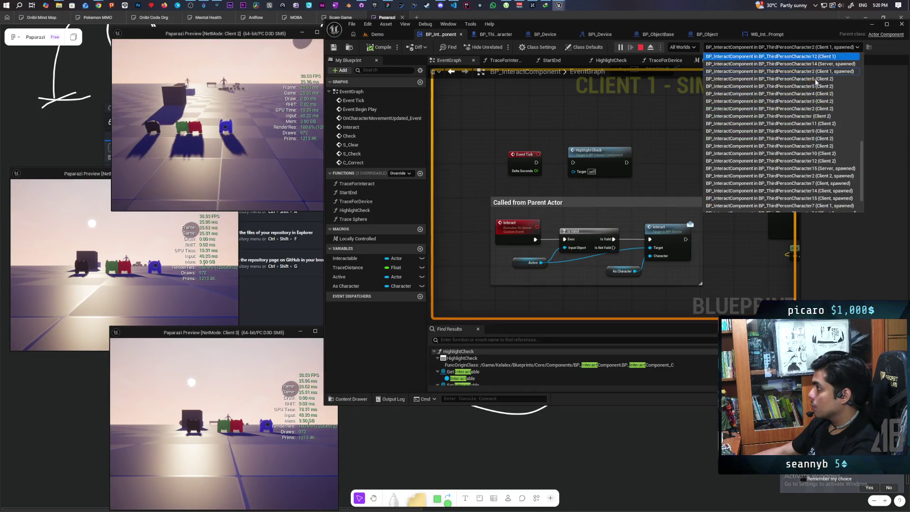
scroll(813, 114, "up", 4)
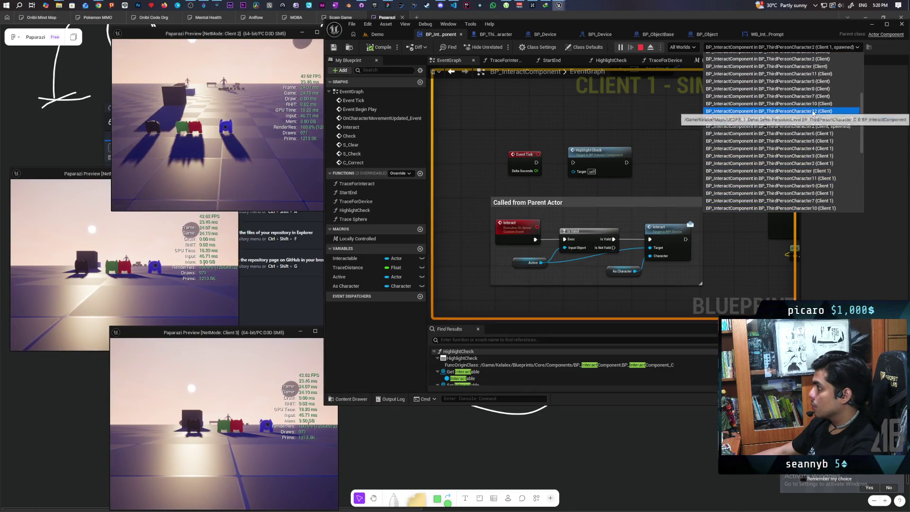
left_click(812, 126)
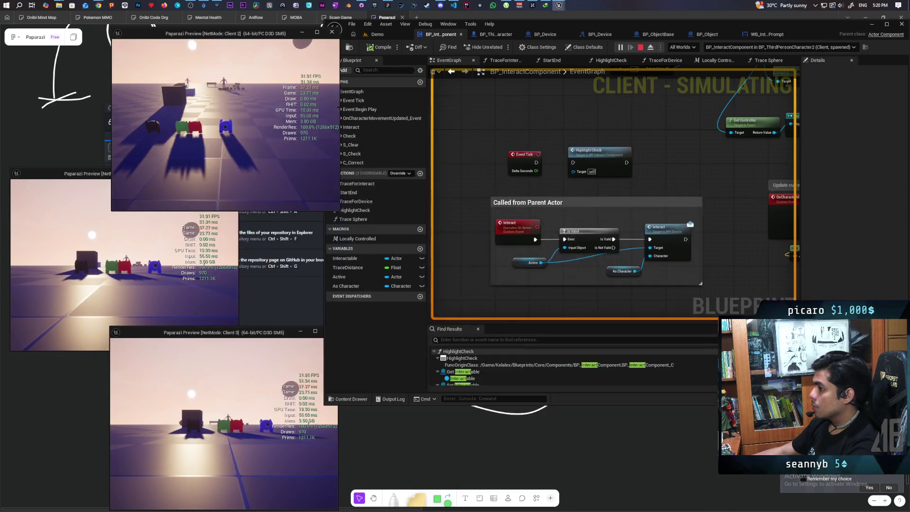
- Browse the debug-object list again, then bring the Client 1 preview window forward
key("alt+Tab")
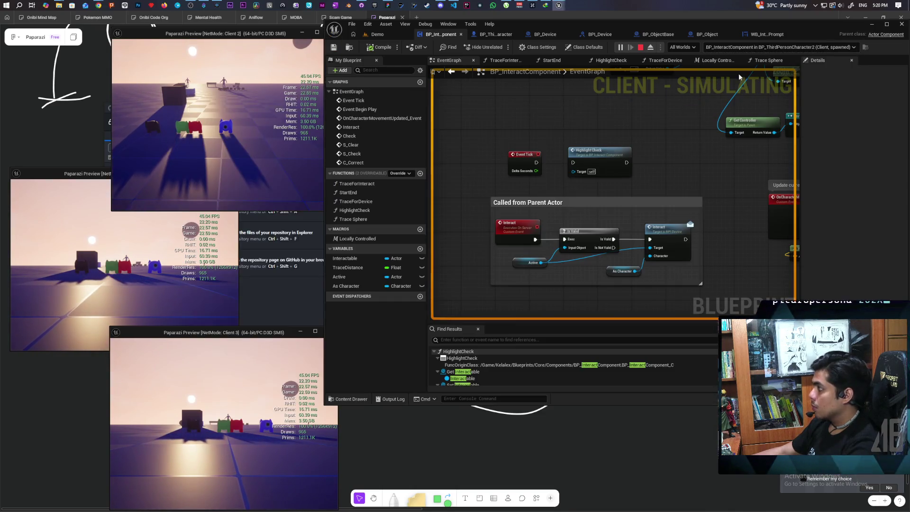
left_click(792, 47)
scroll(806, 109, "up", 4)
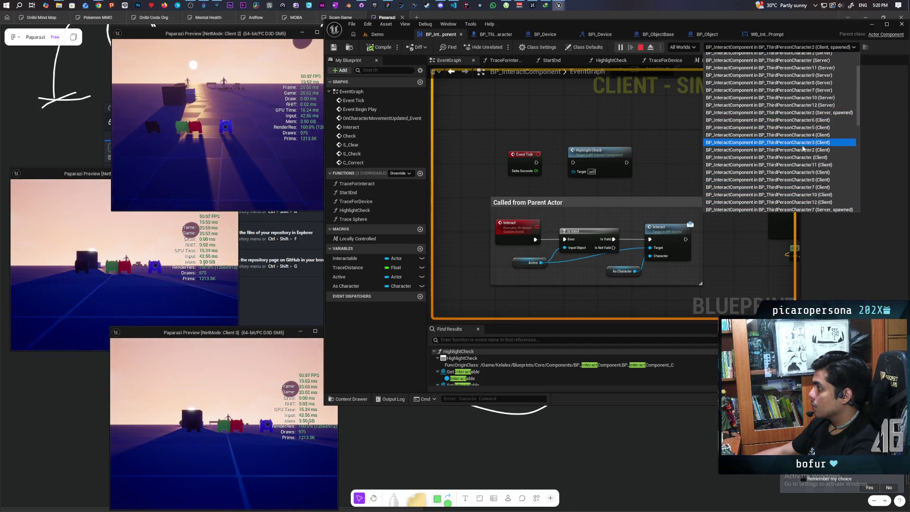
scroll(834, 143, "up", 2)
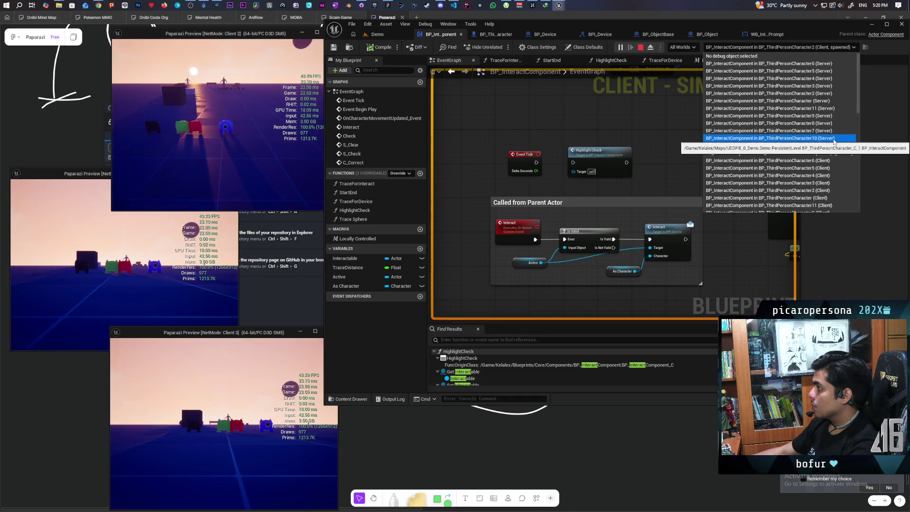
scroll(833, 141, "down", 4)
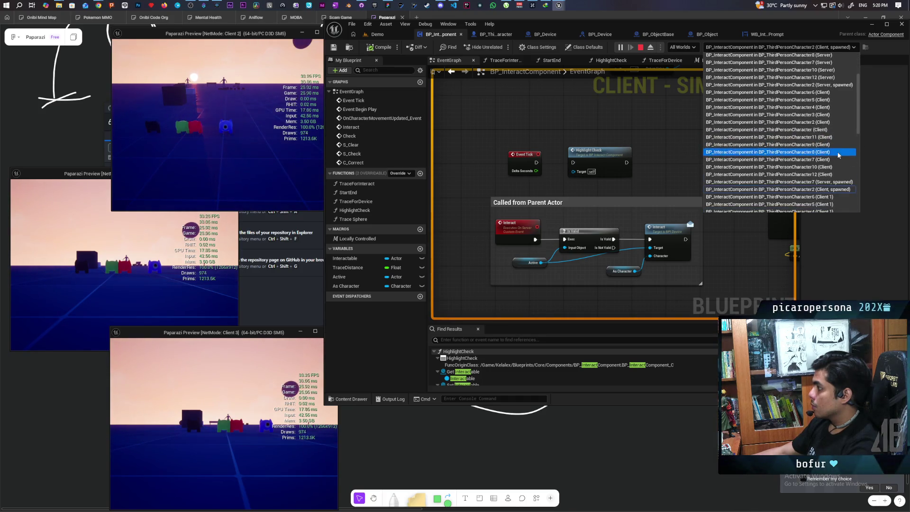
scroll(837, 156, "down", 2)
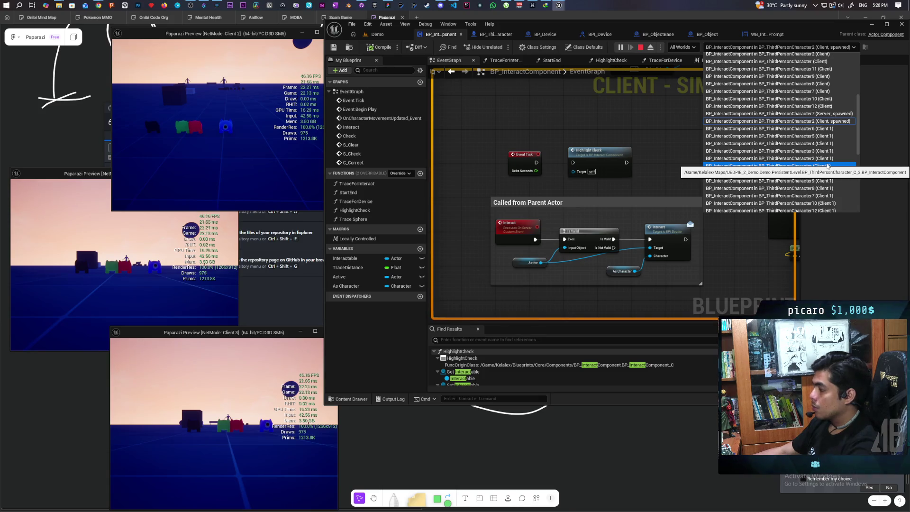
left_click(86, 176)
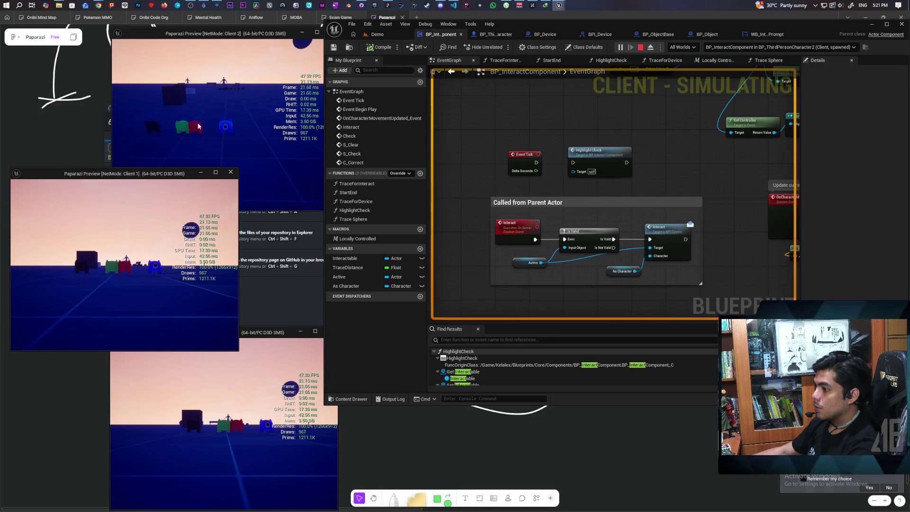
- Compare the three client windows, then debug BP_ThirdPersonCharacter2 (Client 1, spawned)
left_click(237, 35)
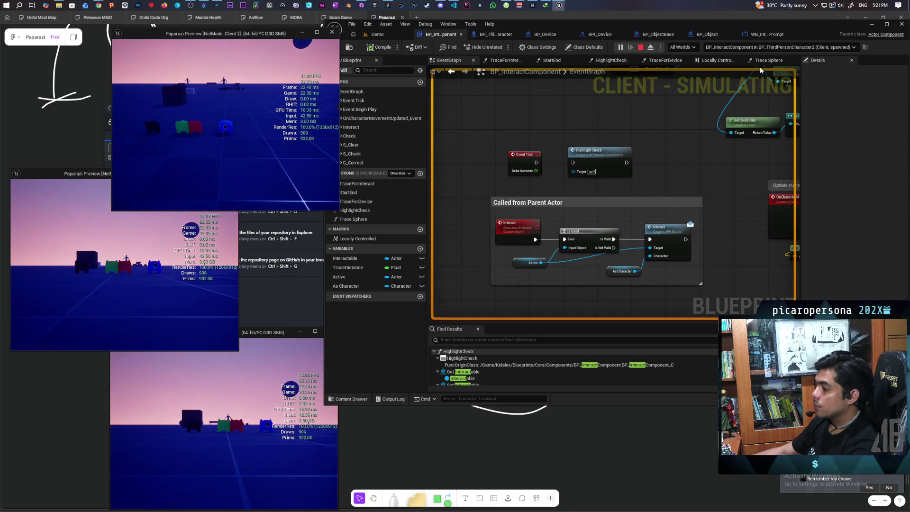
left_click(247, 332)
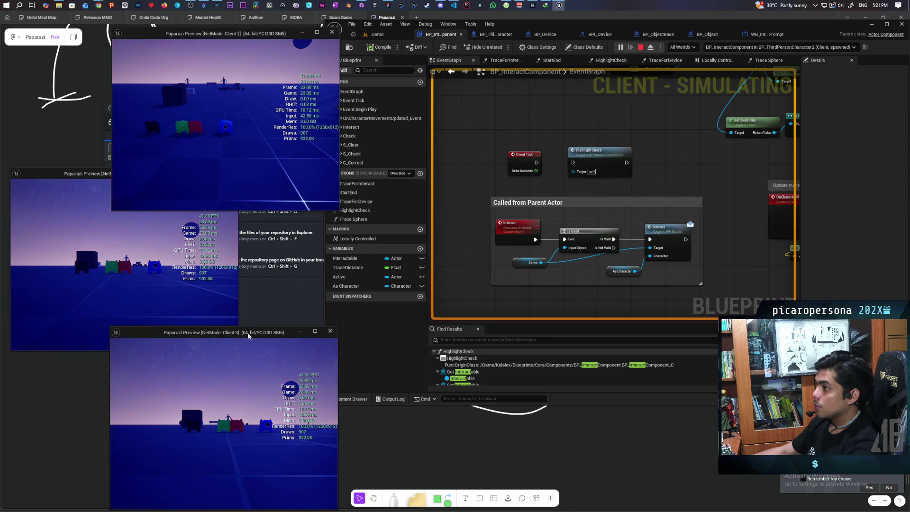
left_click(93, 174)
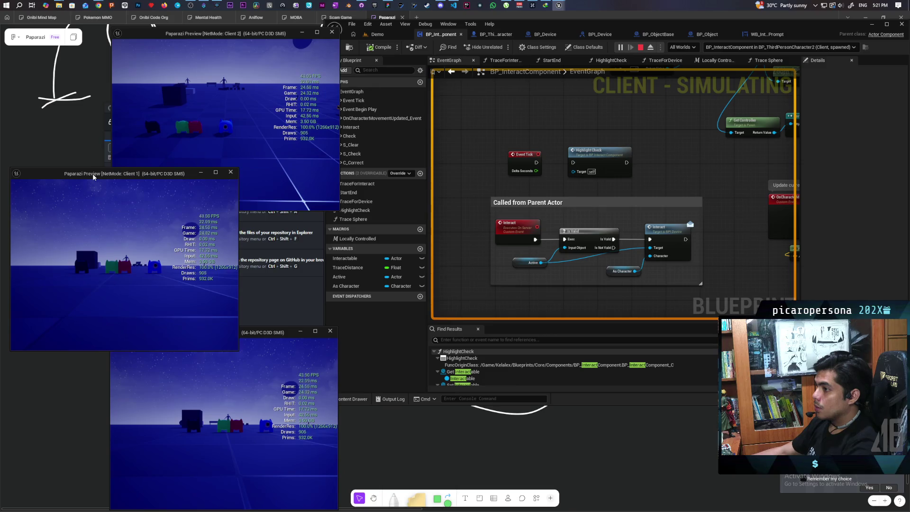
left_click(253, 34)
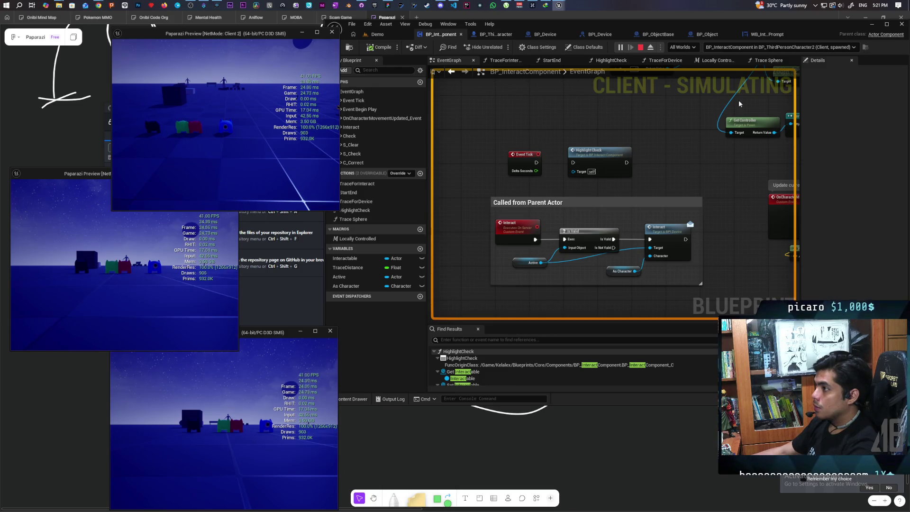
left_click(780, 46)
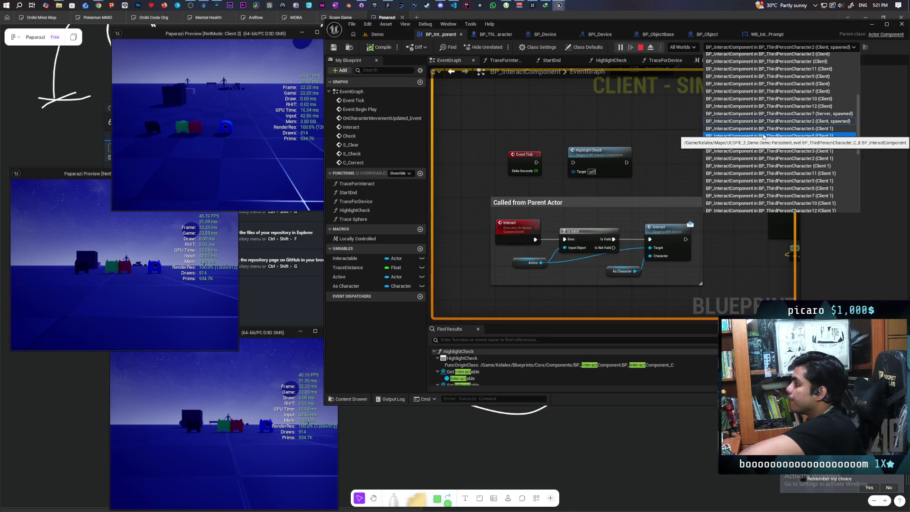
scroll(763, 137, "down", 5)
scroll(804, 138, "down", 2)
scroll(789, 136, "up", 10)
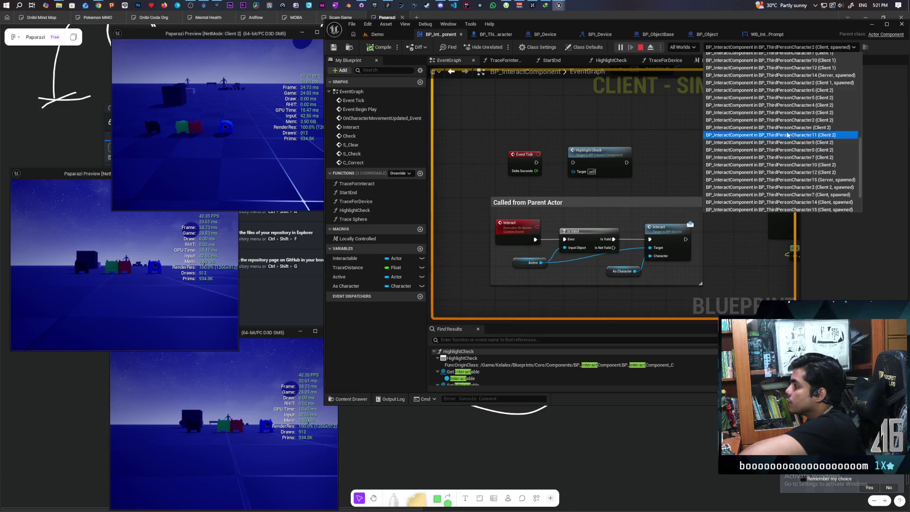
scroll(787, 135, "up", 5)
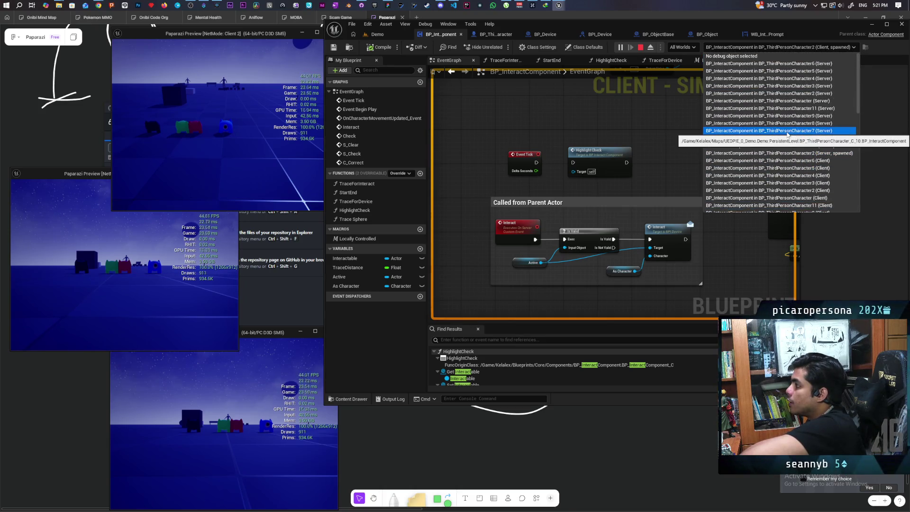
scroll(776, 118, "down", 2)
left_click(795, 174)
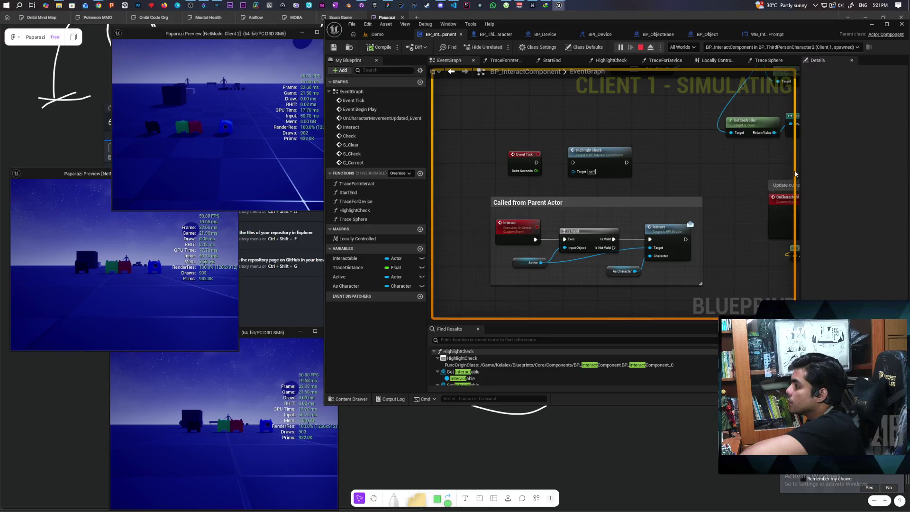
- Release Client 2's input with Shift+F1 and debug Client 1's Character7, then Character14
left_click(235, 162)
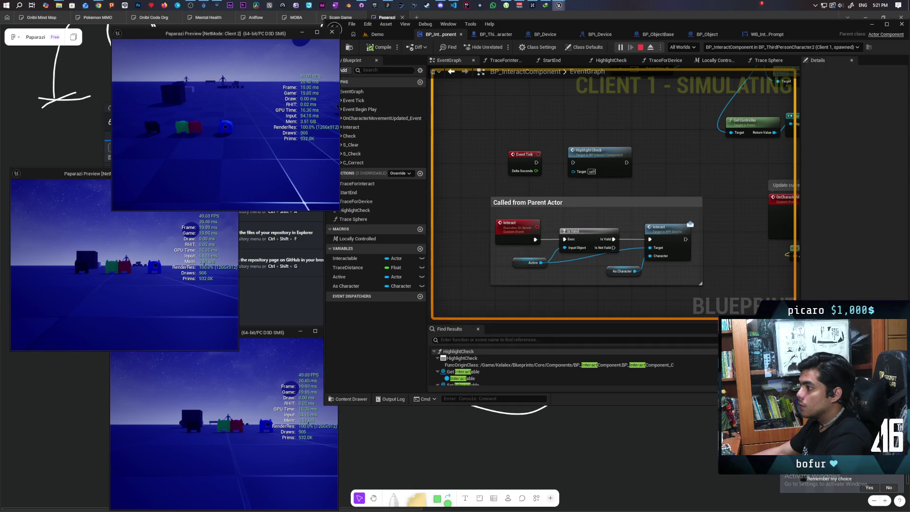
key("shift+F1")
left_click(840, 49)
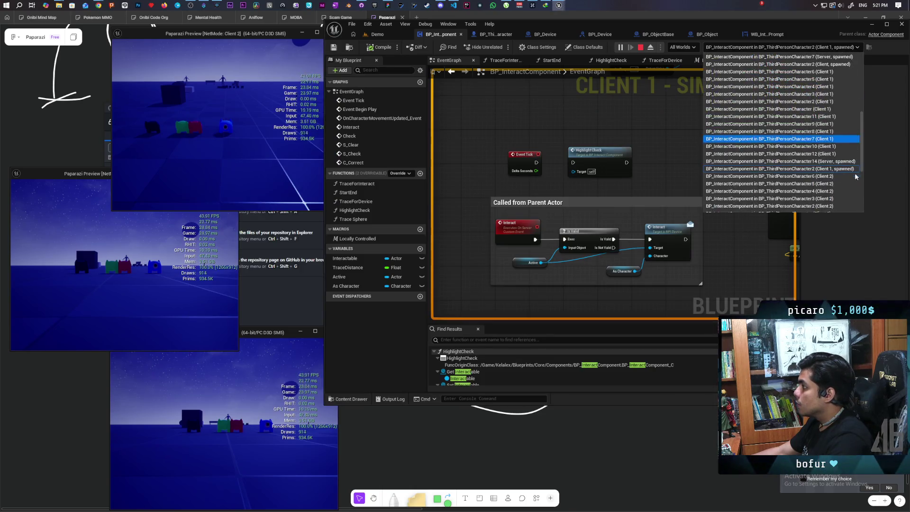
scroll(842, 189, "down", 2)
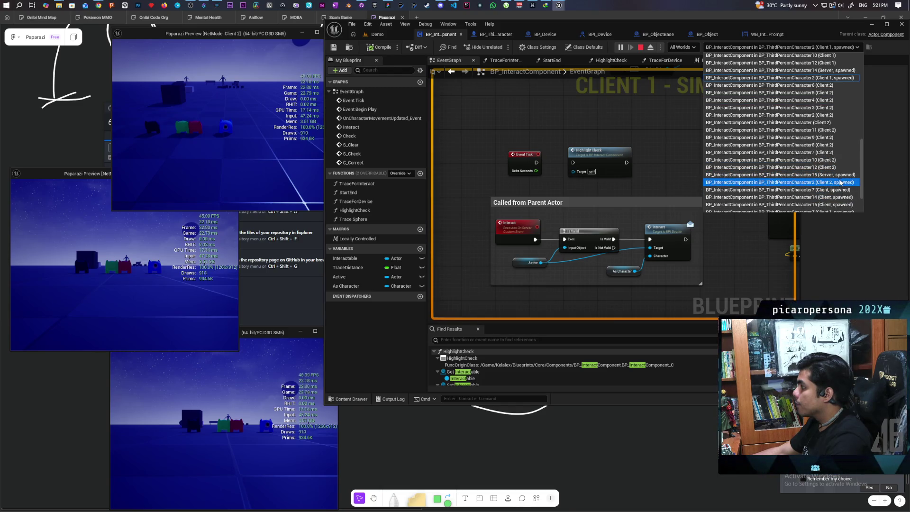
scroll(842, 190, "down", 2)
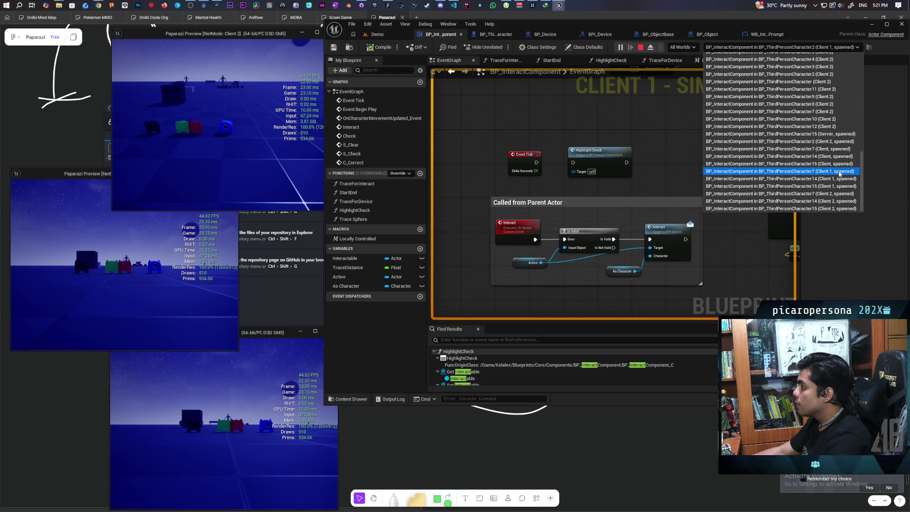
left_click(840, 171)
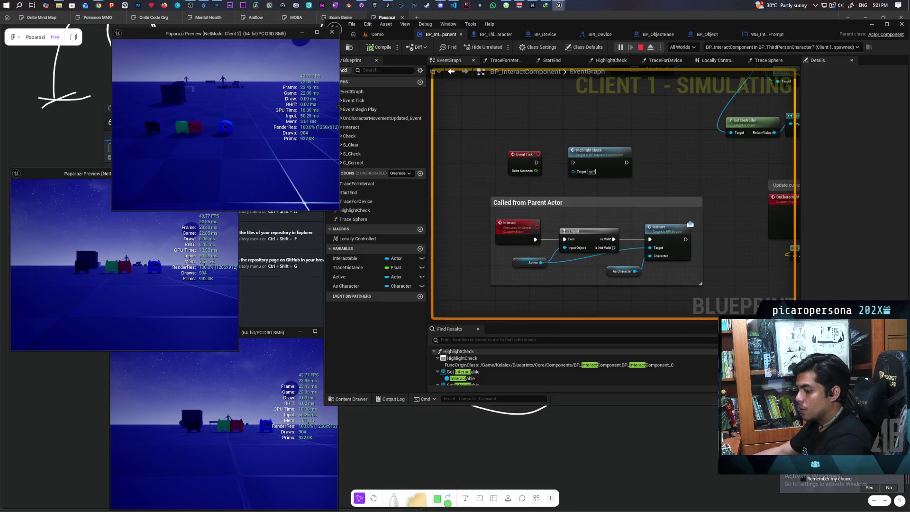
left_click(842, 74)
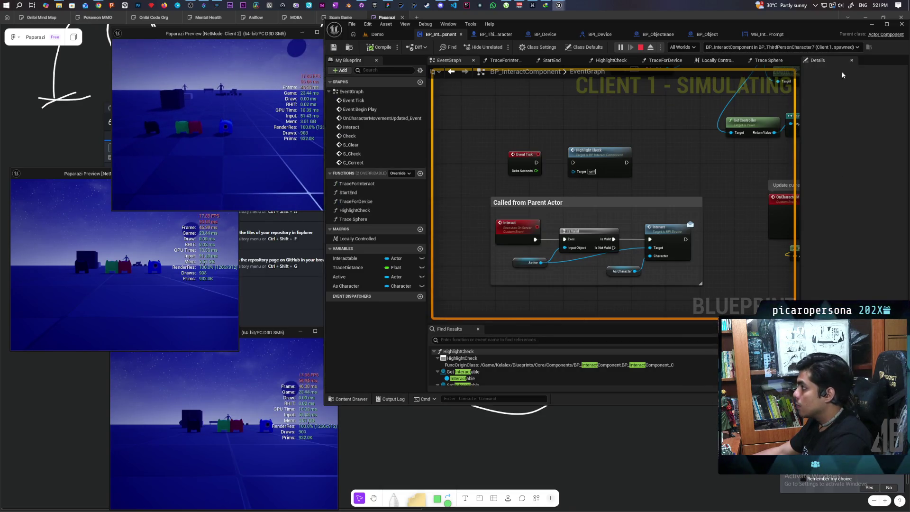
left_click(844, 46)
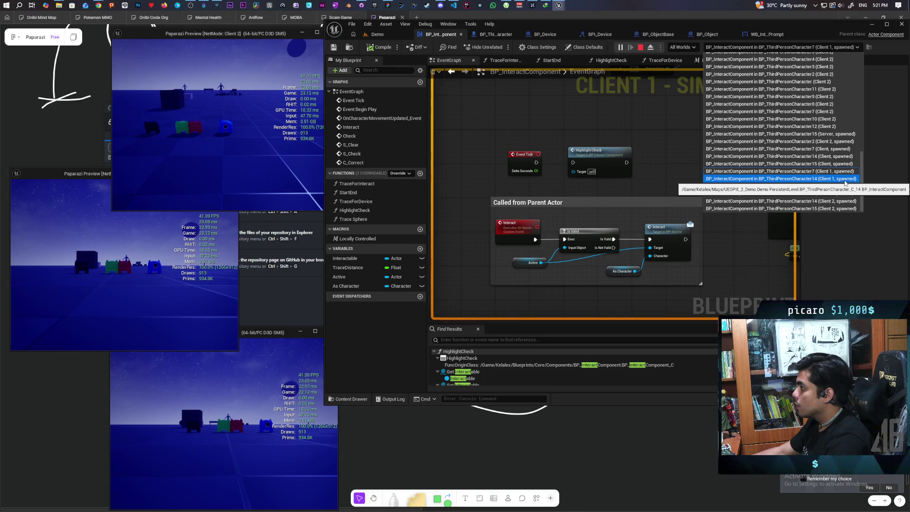
left_click(844, 180)
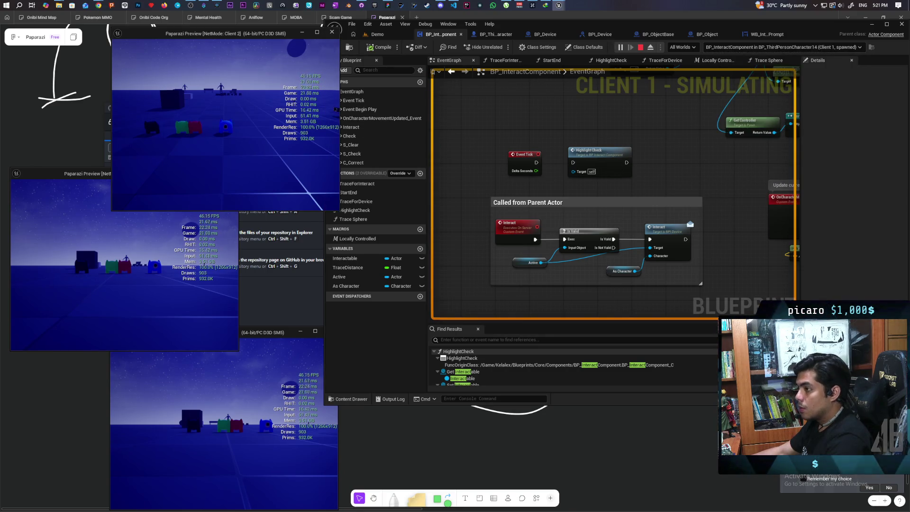
- Debug Character15 on Client 1, then Character7 and Character2 on Client 2
left_click(799, 59)
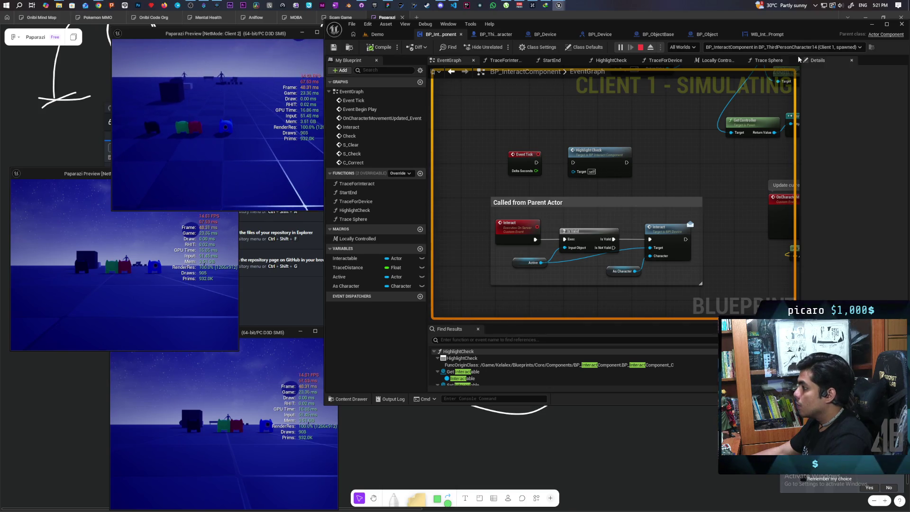
left_click(829, 49)
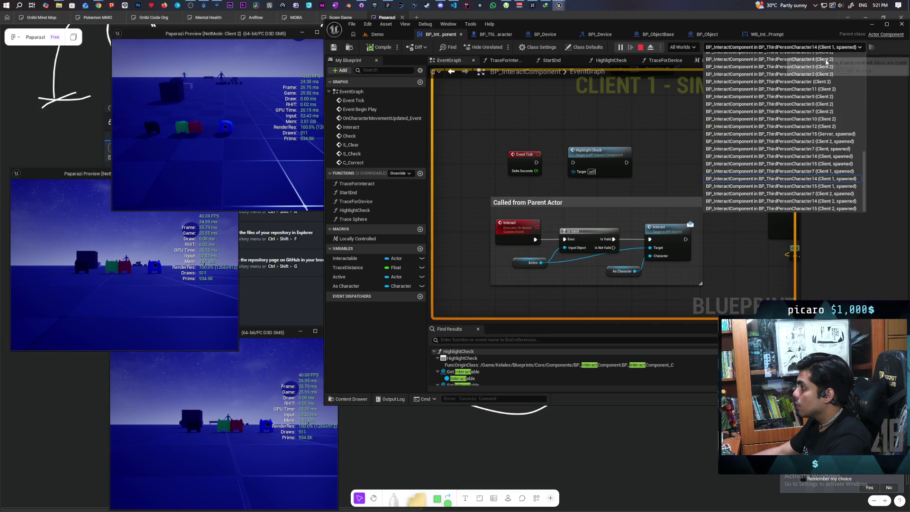
left_click(841, 186)
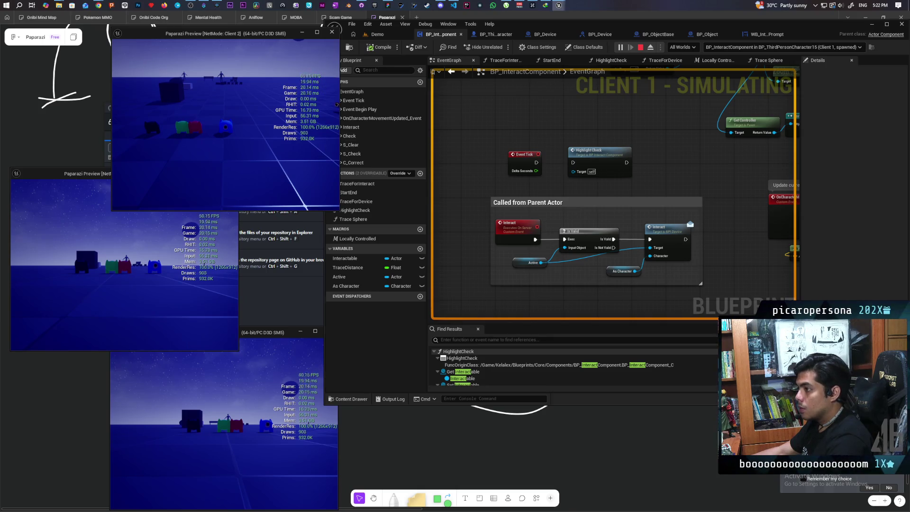
left_click(841, 47)
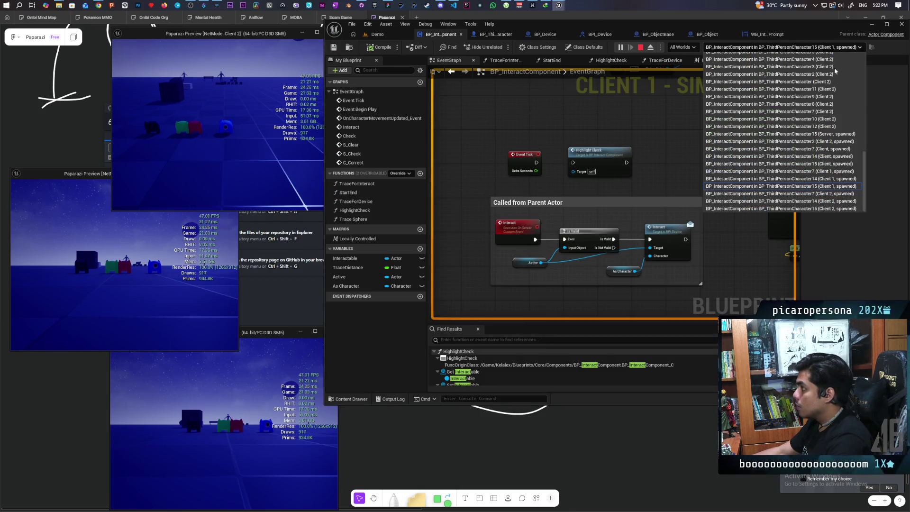
left_click(842, 195)
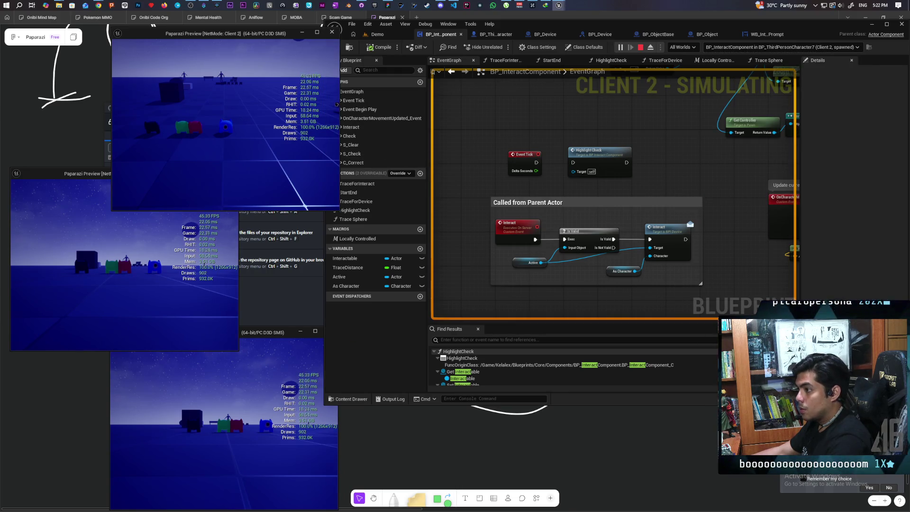
left_click(816, 84)
left_click(841, 46)
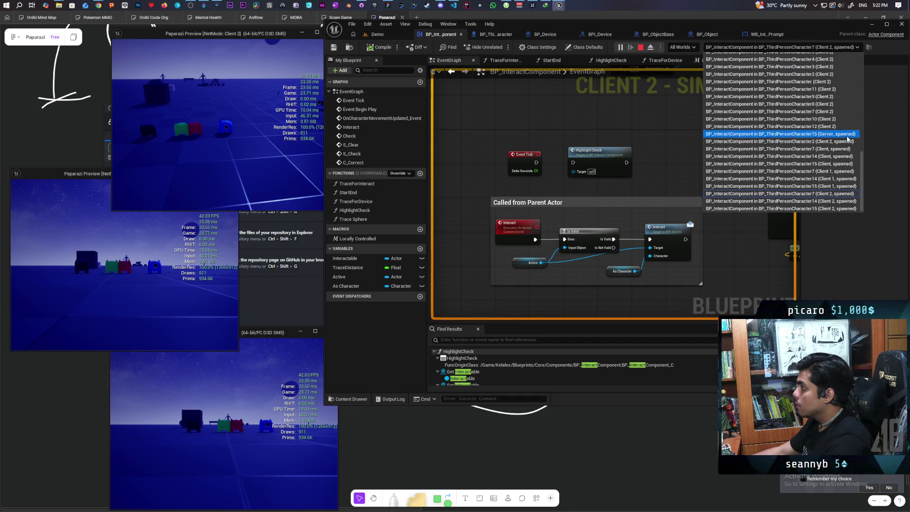
left_click(848, 141)
- Debug Character15, Character14 and Character7 on Client 2, checking the Client 2 window between
left_click(313, 163)
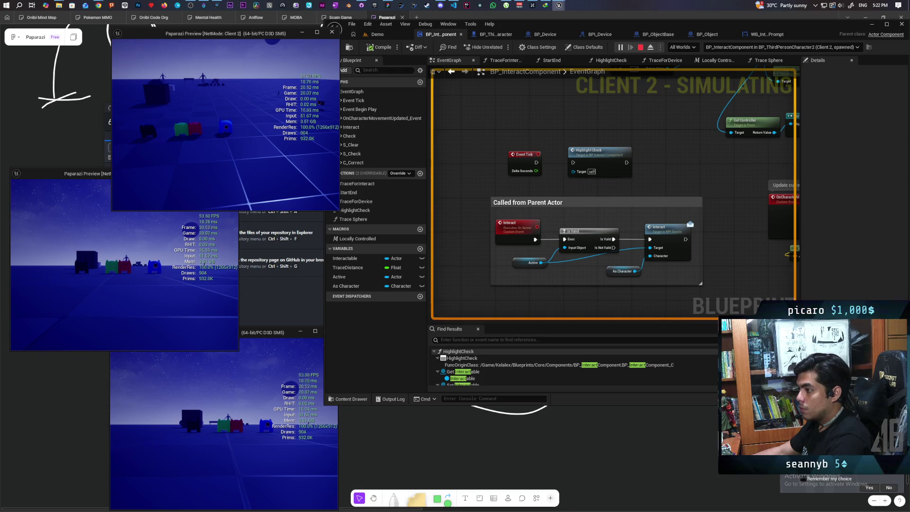
left_click(567, 114)
left_click(830, 48)
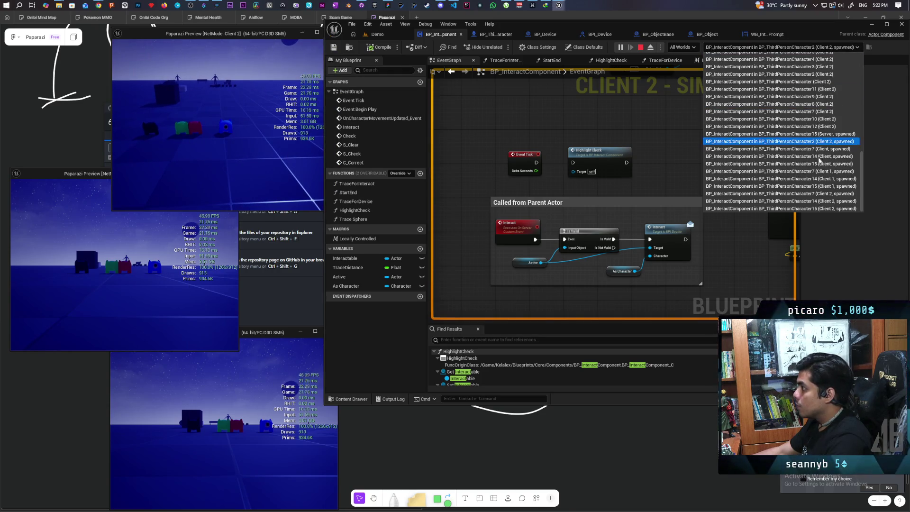
left_click(820, 206)
left_click(320, 104)
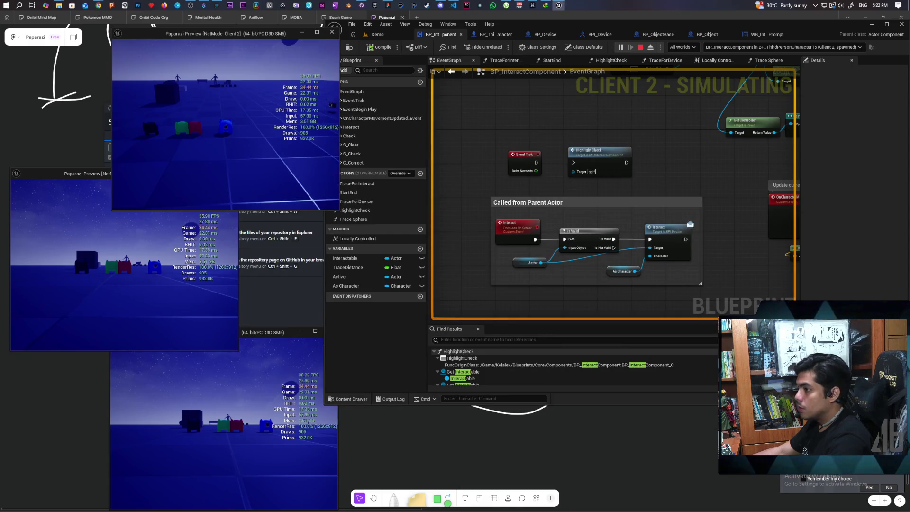
left_click(341, 106)
left_click(830, 47)
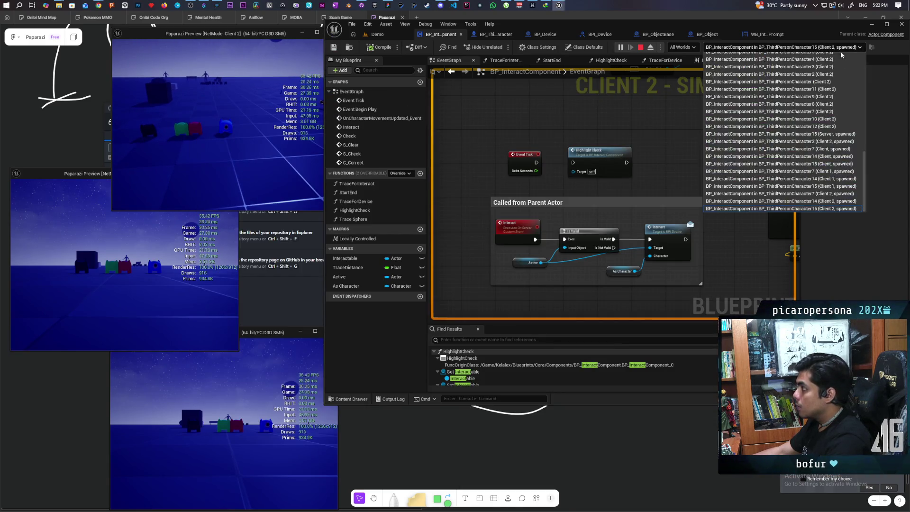
left_click(841, 204)
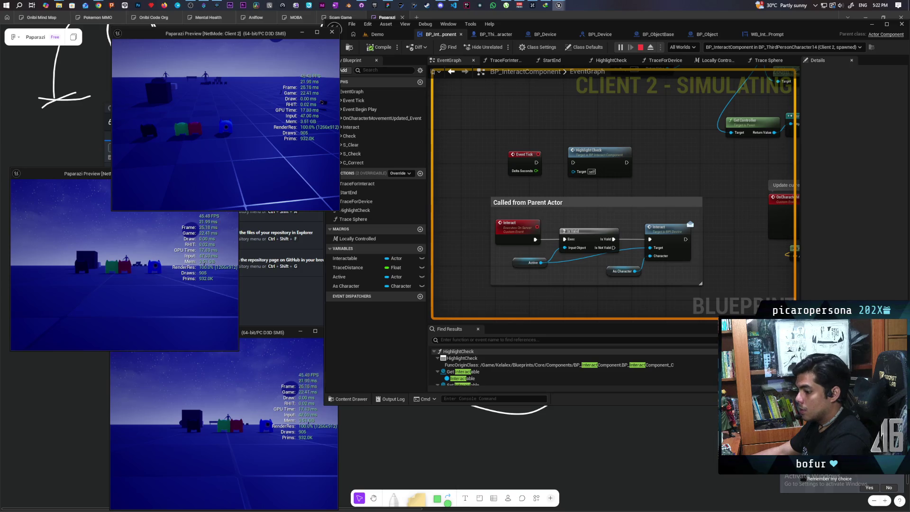
left_click(781, 47)
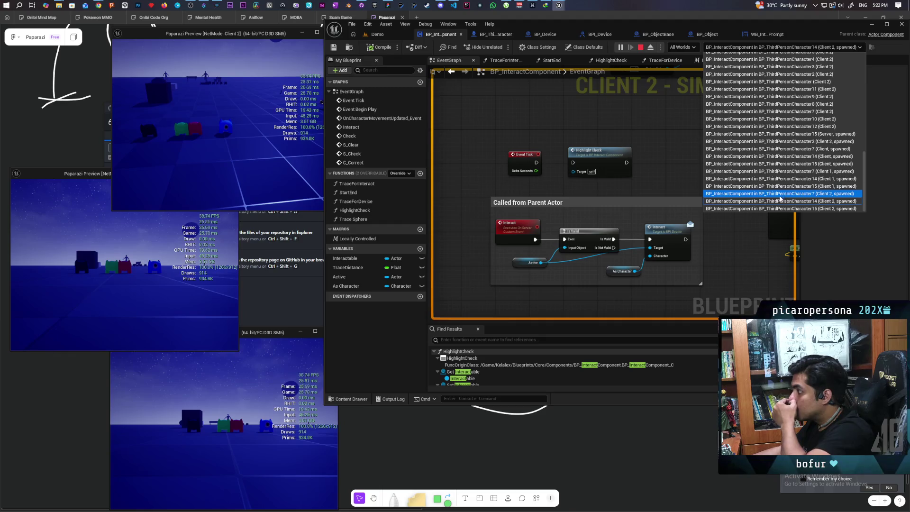
left_click(779, 193)
- Debug the Client 1 Character15 instance, then Client 1 Character14
left_click(322, 102)
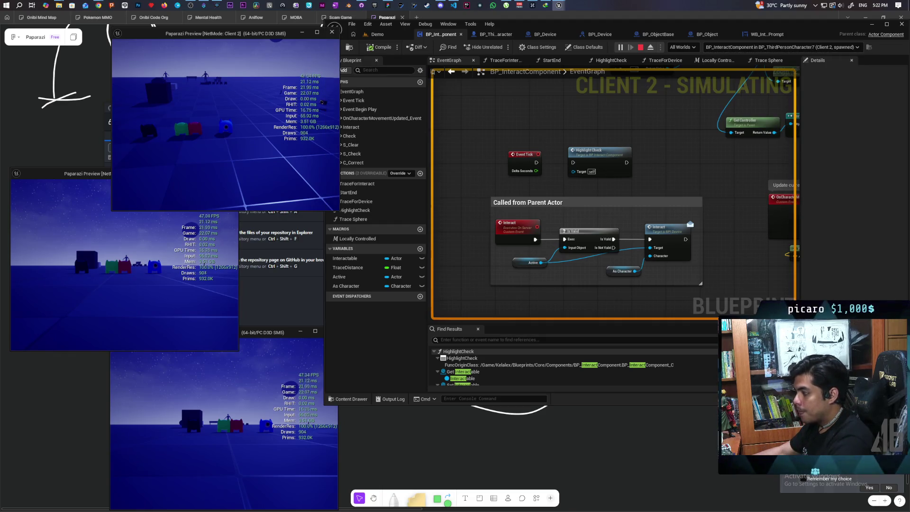
left_click(781, 47)
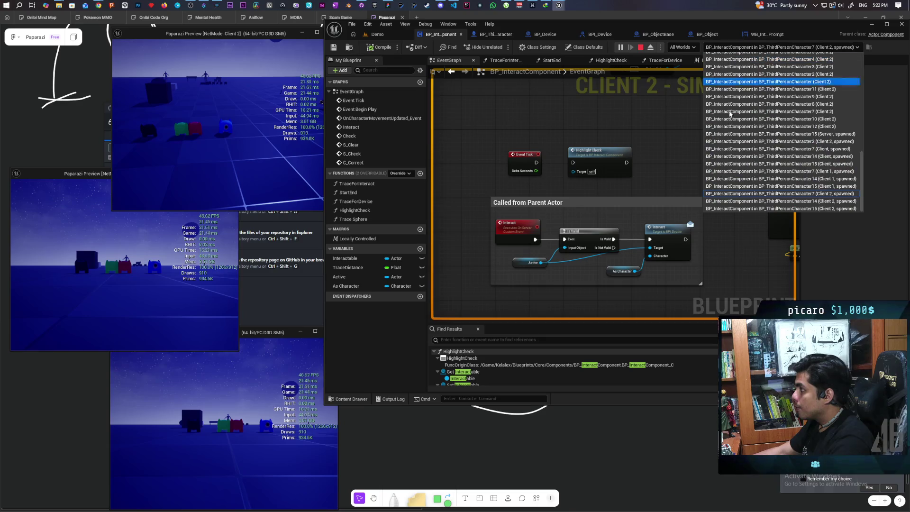
left_click(771, 186)
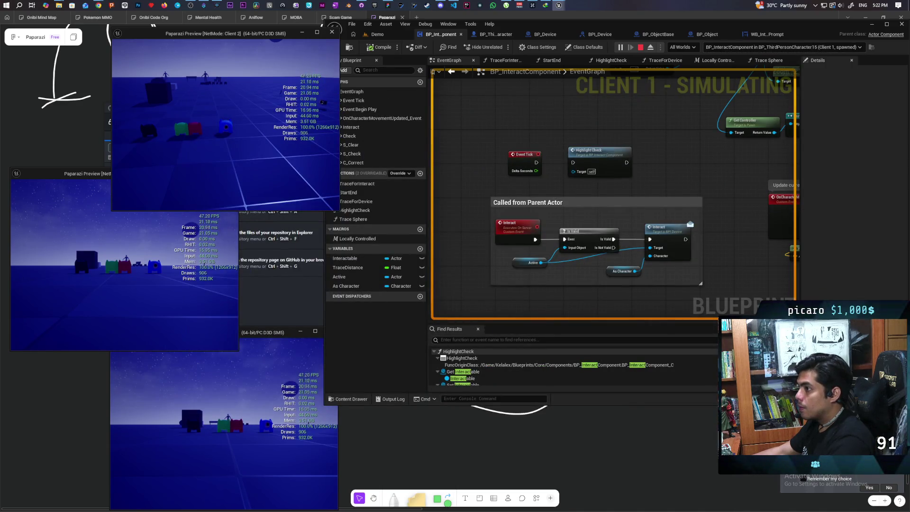
left_click(353, 119)
left_click(790, 47)
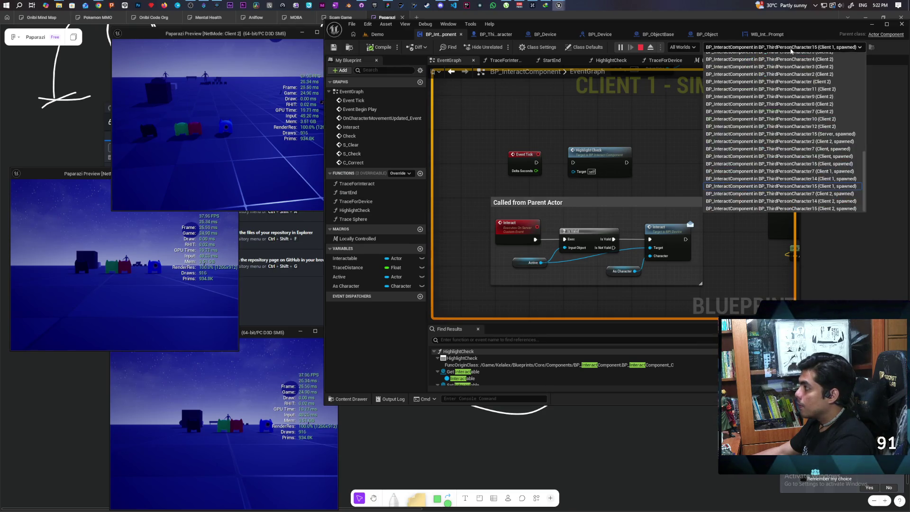
left_click(798, 179)
- Debug Client 1 Character7, ending on BP_ThirdPersonCharacter15 (Client, spawned)
key("alt+Tab")
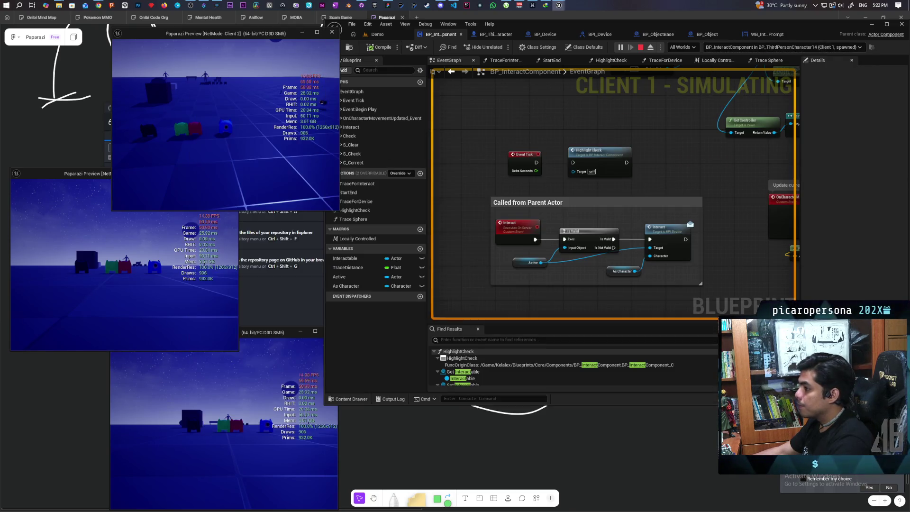
key("alt+Tab")
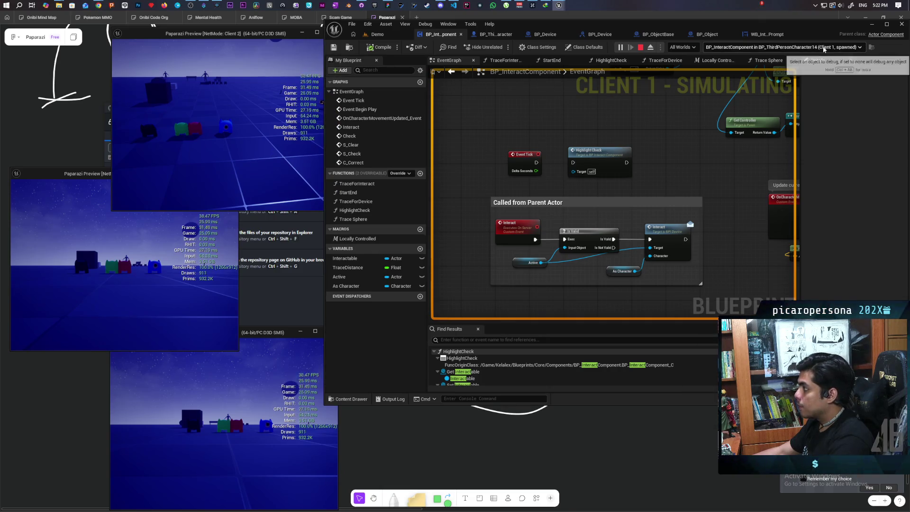
left_click(782, 47)
left_click(823, 171)
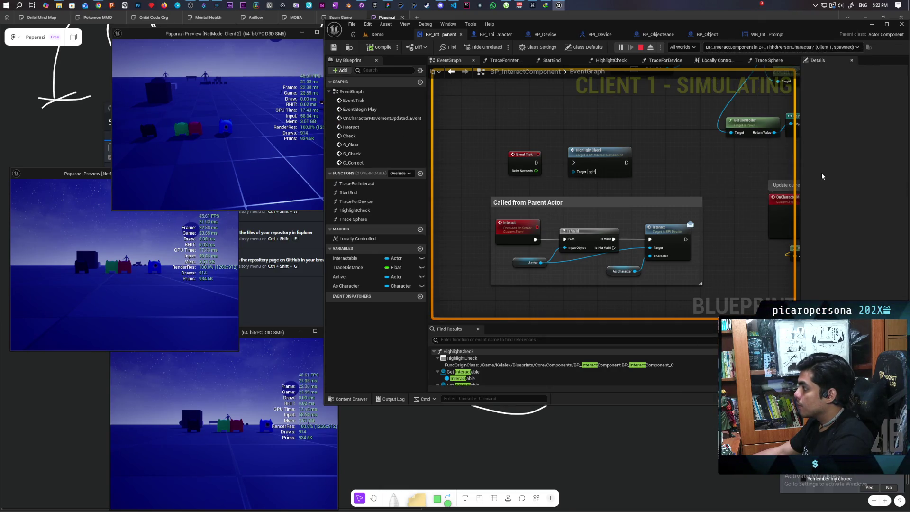
key("alt+Tab")
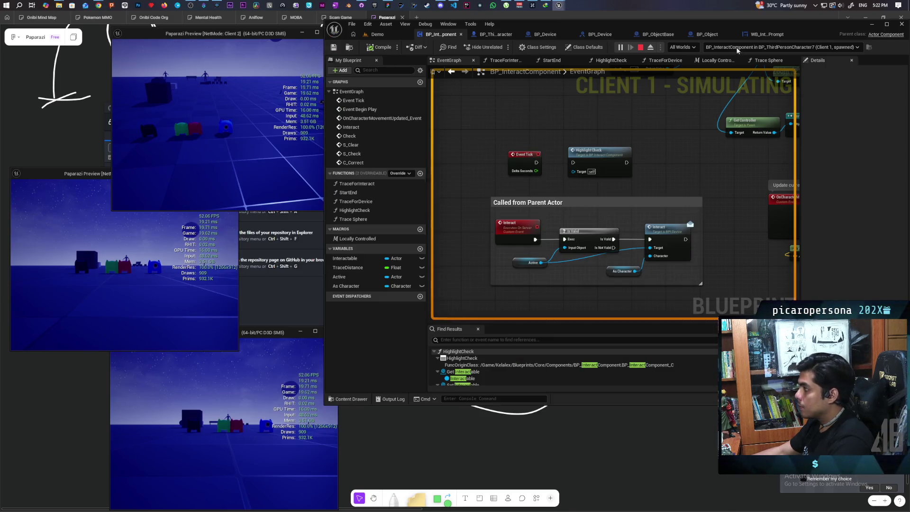
left_click(777, 47)
left_click(782, 161)
key("alt+Tab")
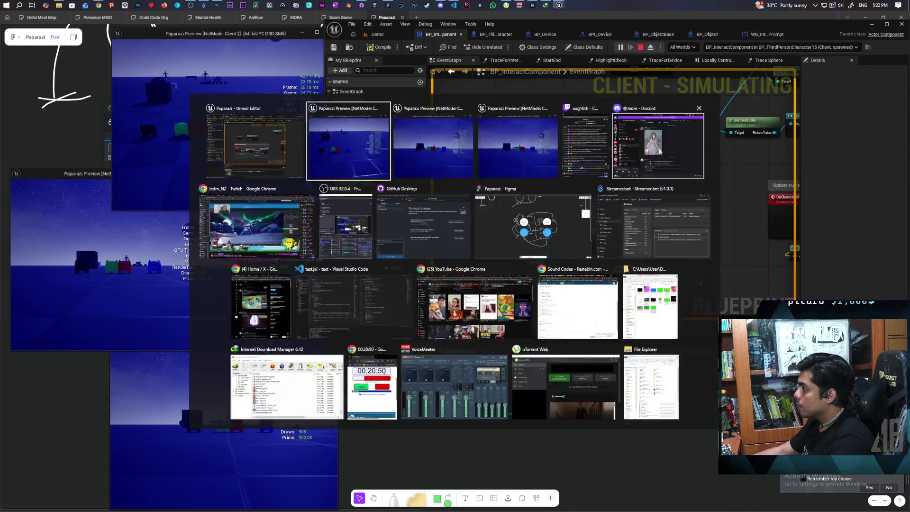
- Pick BP_InteractComponent in BP_ThirdPersonCharacter2 (Client 1, spawned) from the debug-object list
key("alt+Tab")
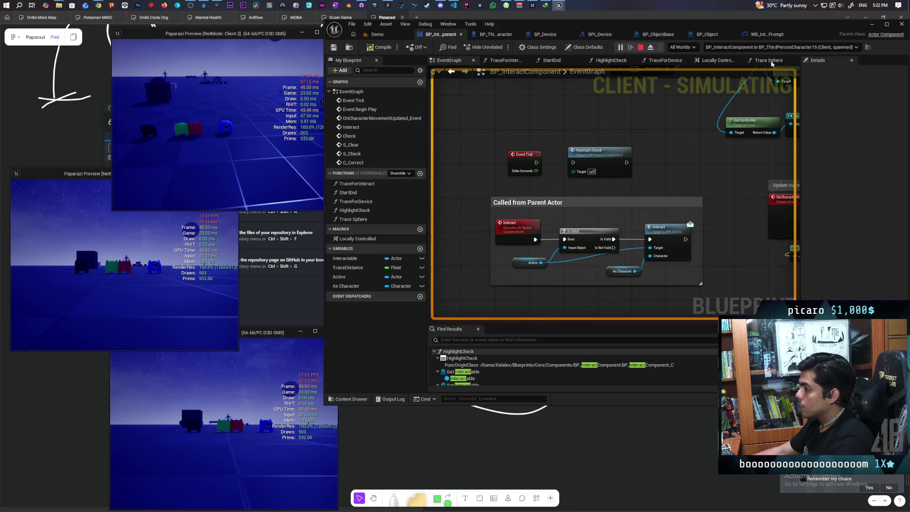
left_click(820, 48)
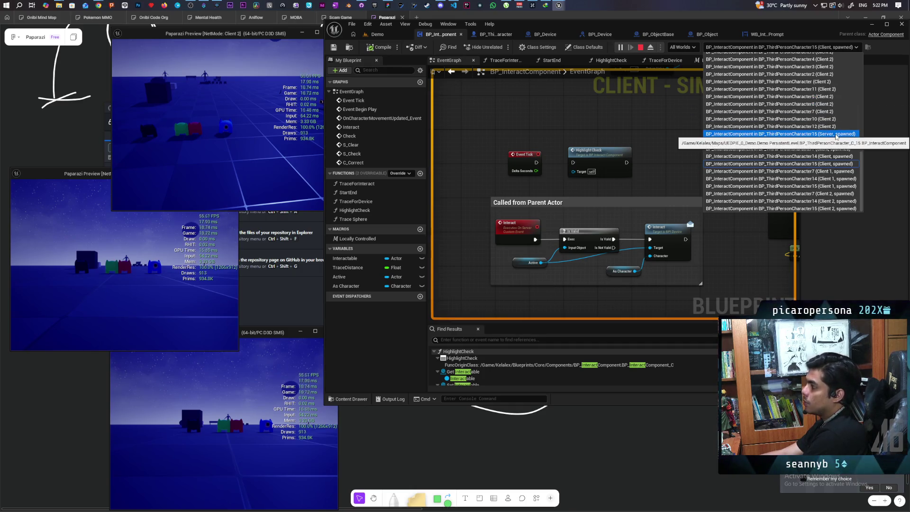
scroll(841, 111, "up", 6)
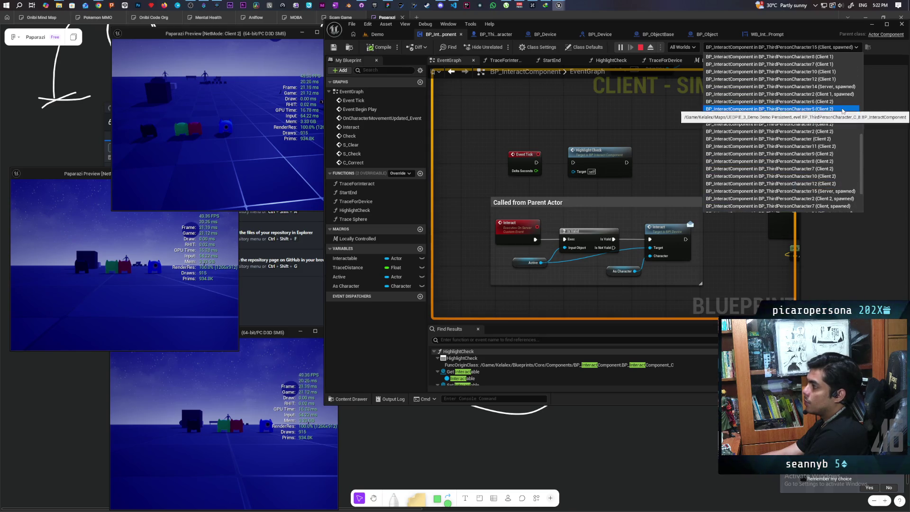
scroll(842, 113, "up", 7)
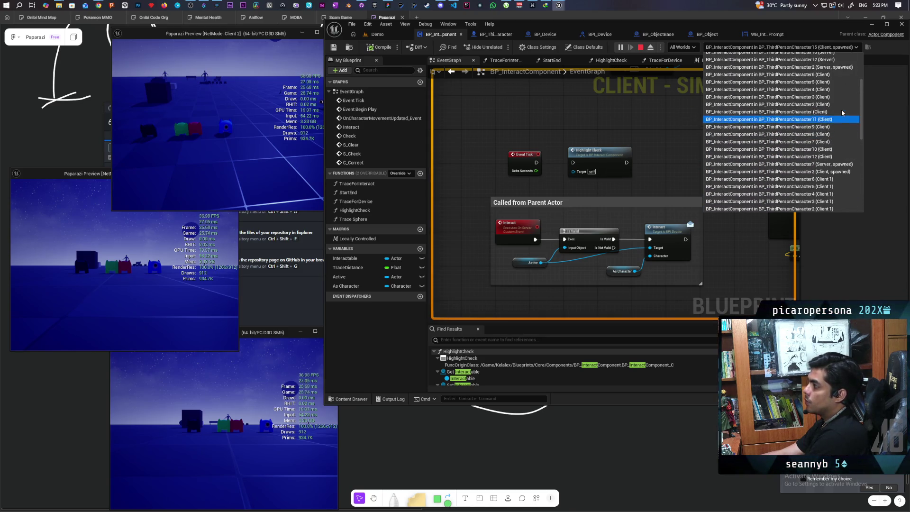
scroll(842, 112, "down", 3)
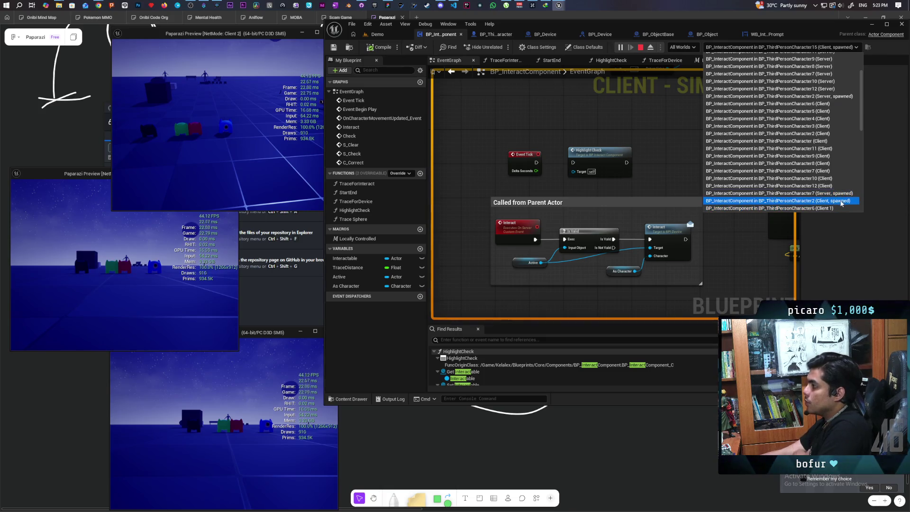
left_click(825, 201)
left_click(303, 142)
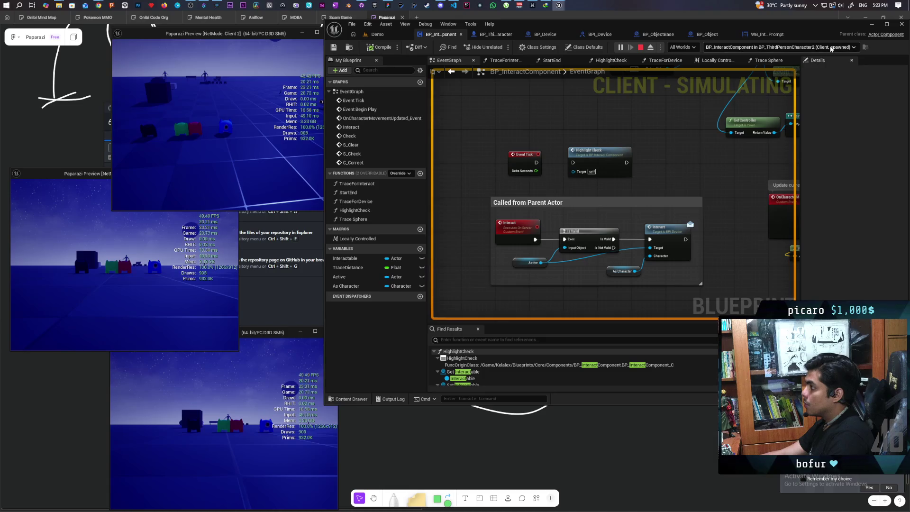
left_click(779, 47)
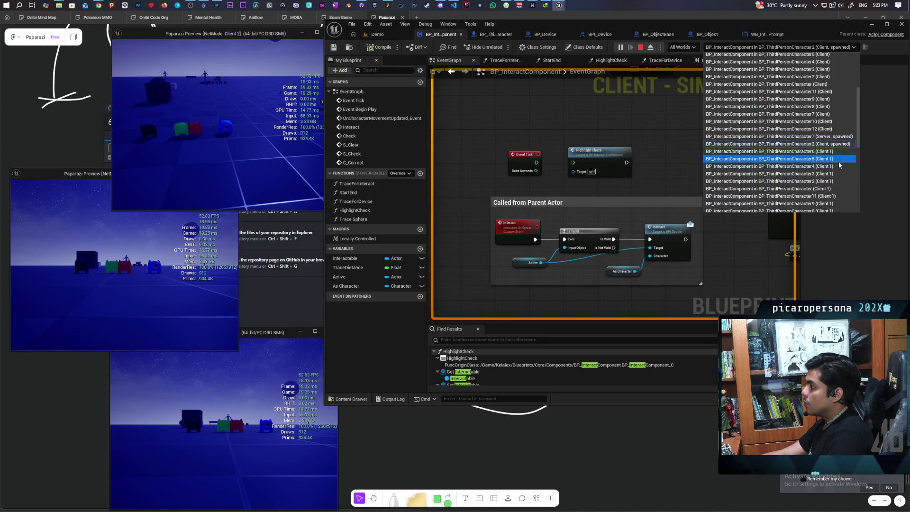
scroll(836, 182, "down", 3)
scroll(836, 181, "down", 3)
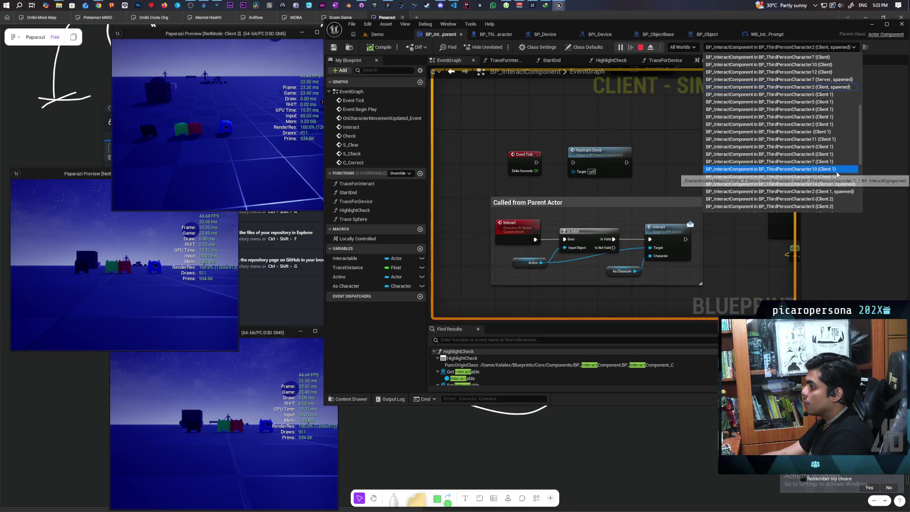
left_click(836, 181)
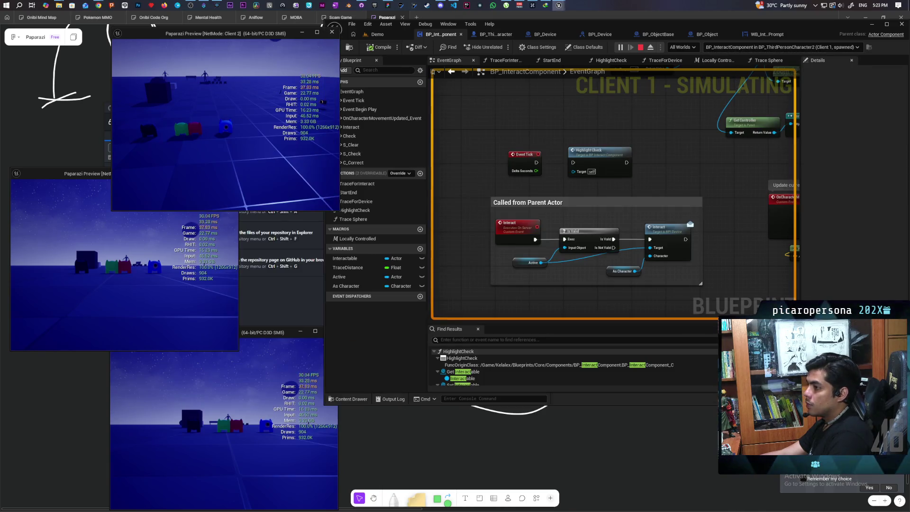
- Walk Client 2 onto the item cubes, press E to interact, then stop play with Esc
key("w")
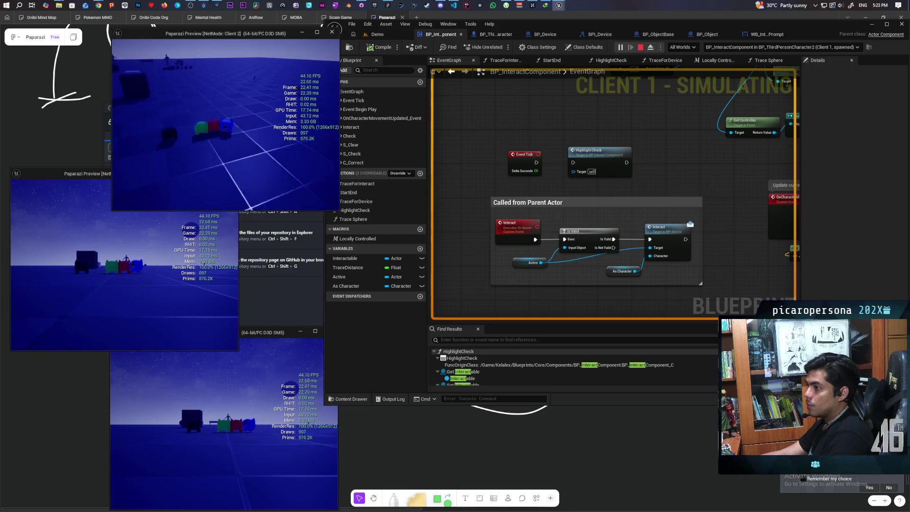
key("w")
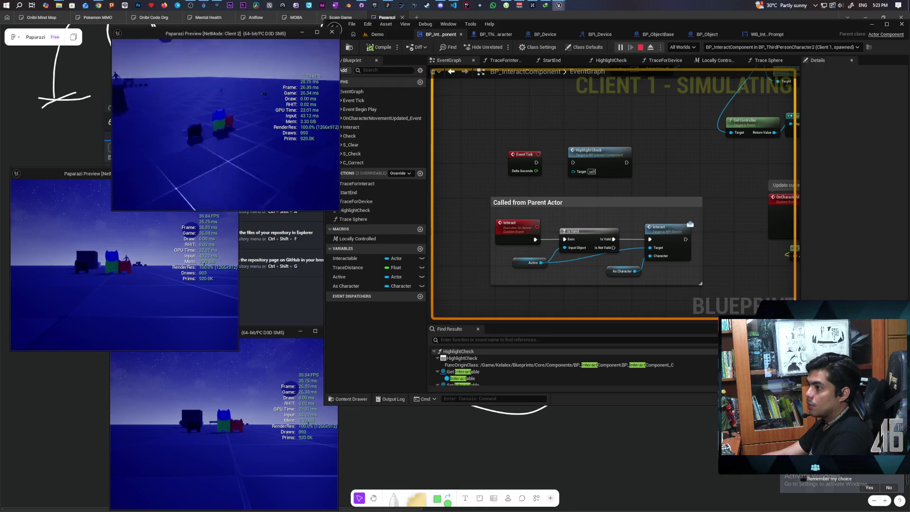
key("w")
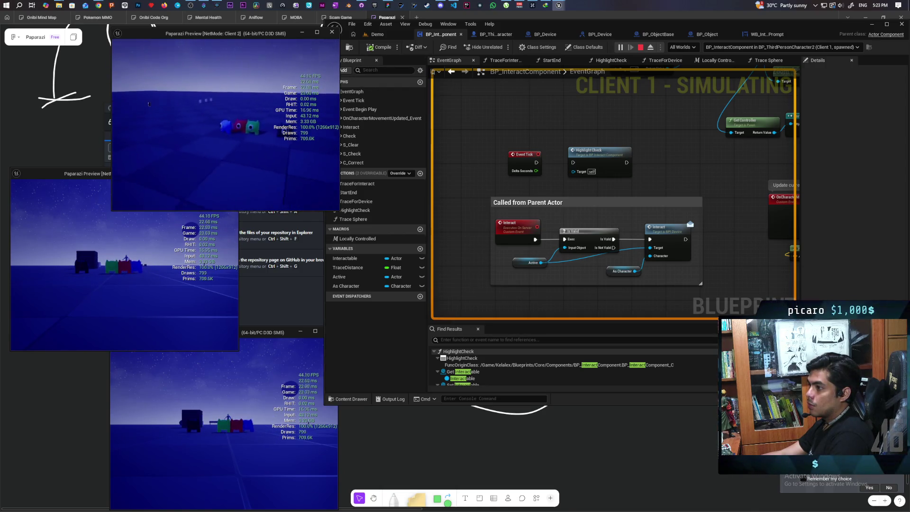
key("e")
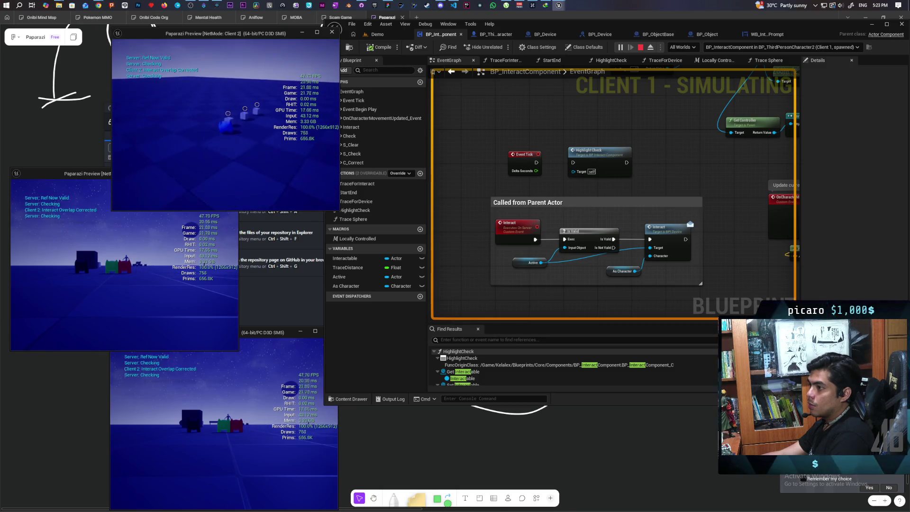
key("w")
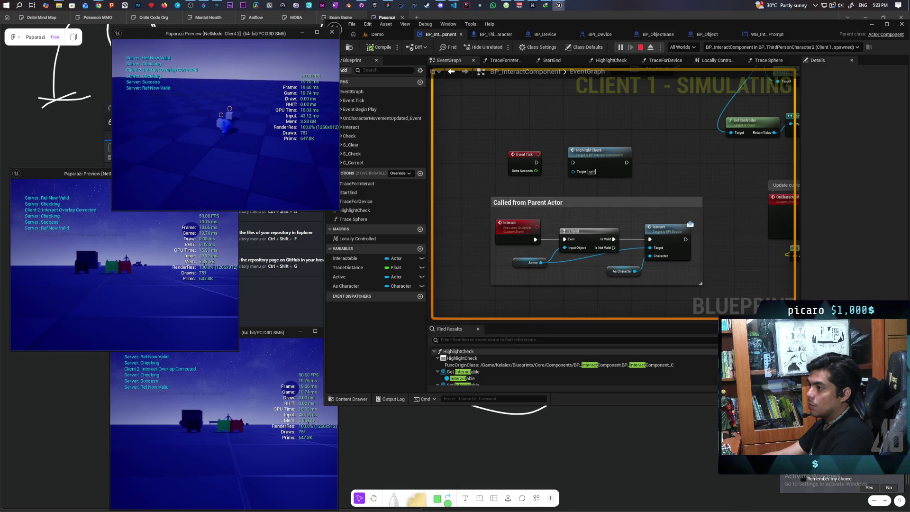
key("w")
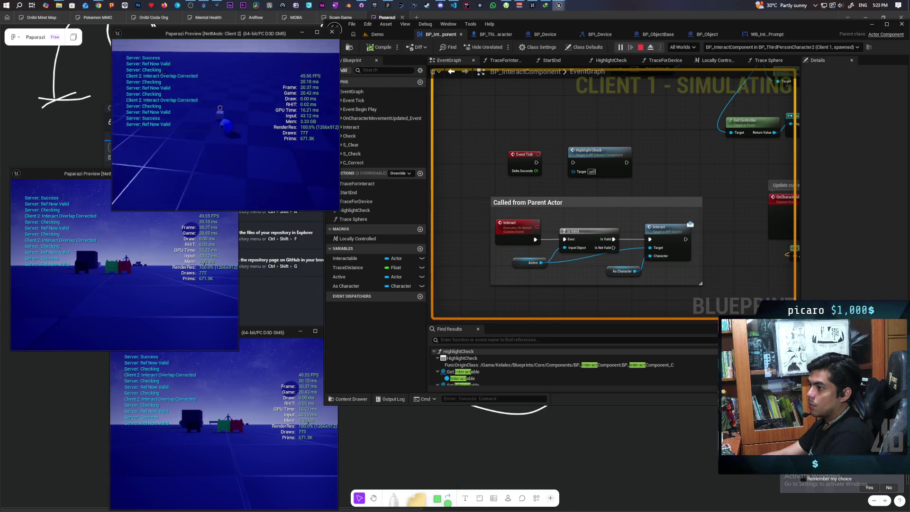
key("w")
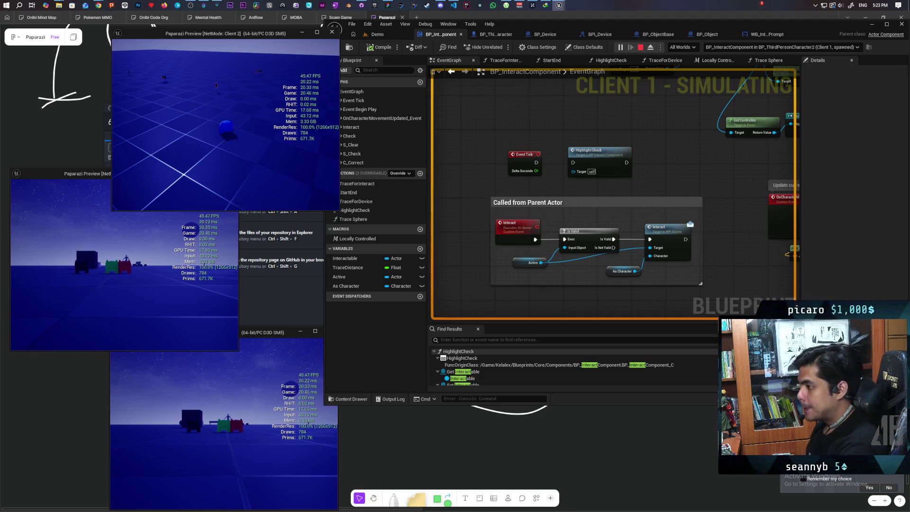
key("Escape")
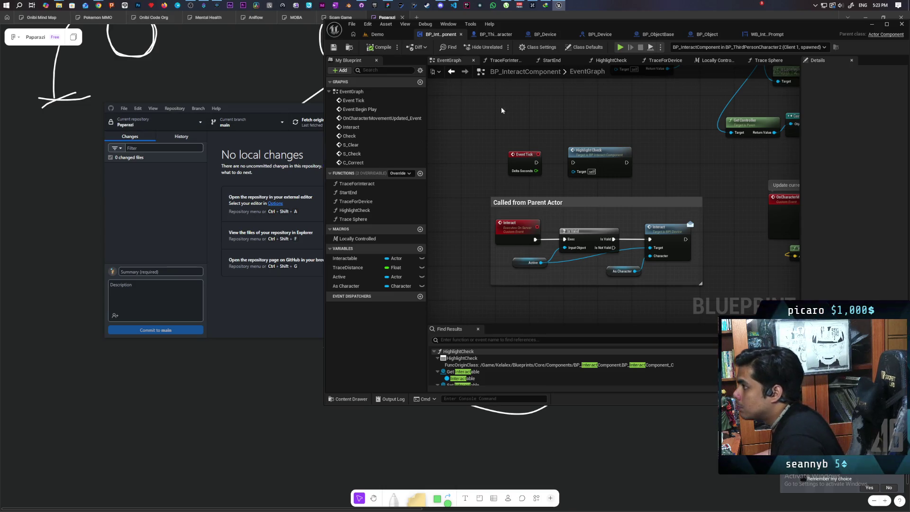
- Show the BP_ThirdPersonCharacter blueprint, then bring the Figma whiteboard forward
left_click(496, 35)
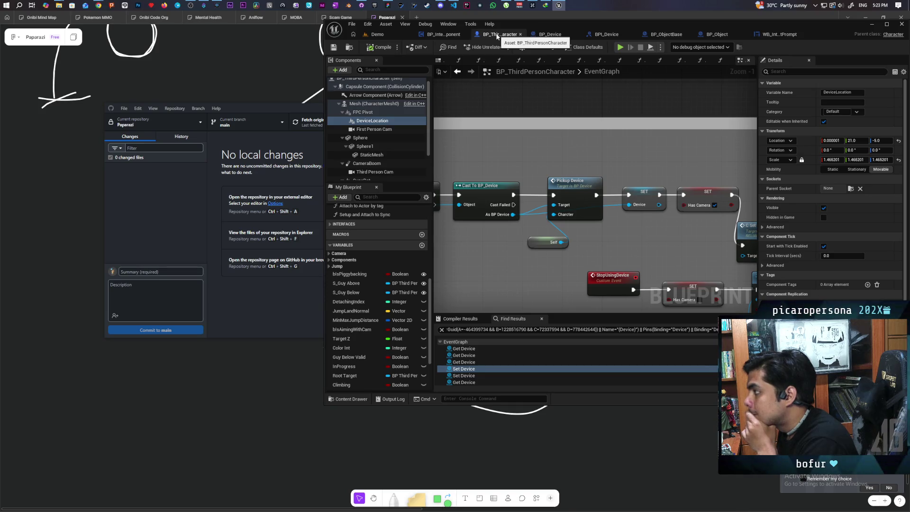
left_click(273, 374)
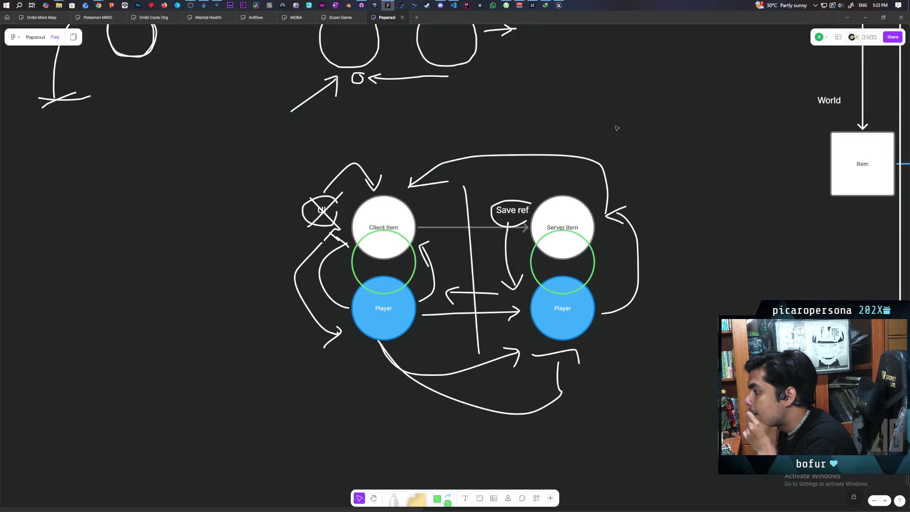
- Pan the Figma canvas to the World/Hand/Inventory flow diagram, then return to Unreal
scroll(617, 127, "up", 3)
scroll(616, 128, "right", 10)
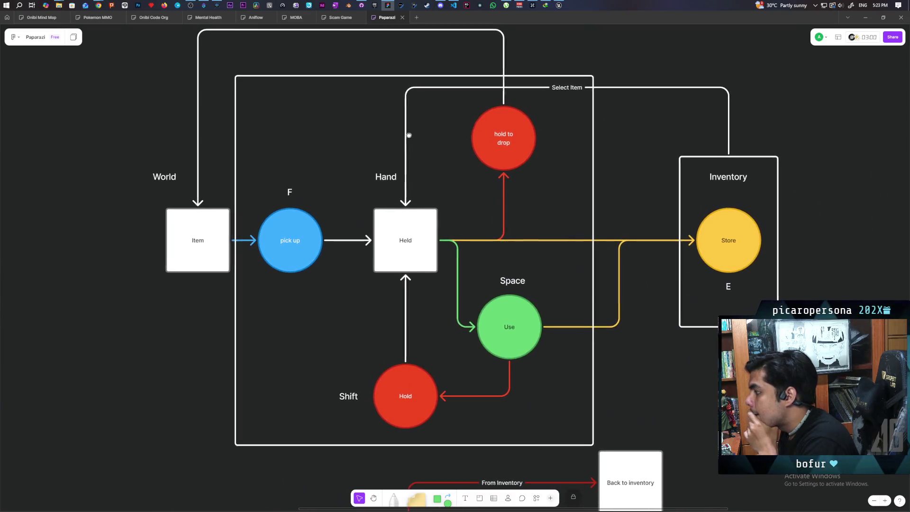
scroll(409, 135, "down", 3)
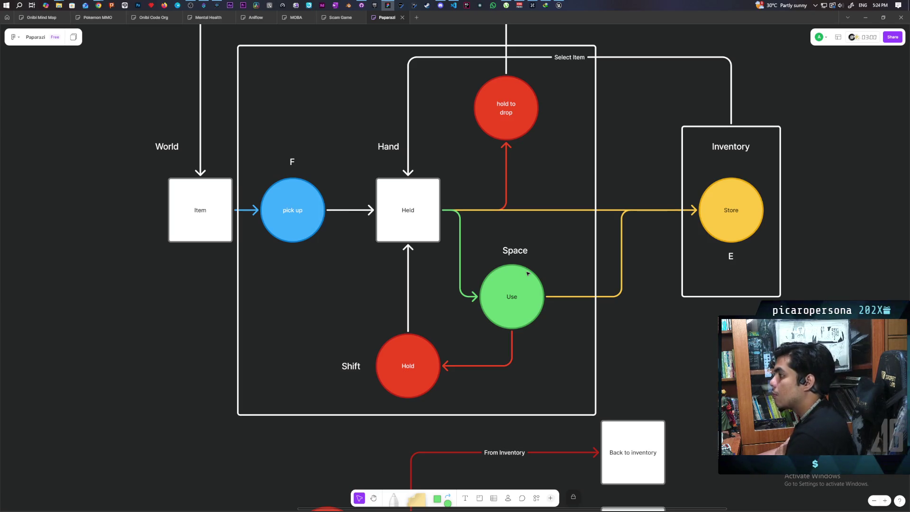
mouse_move(559, 7)
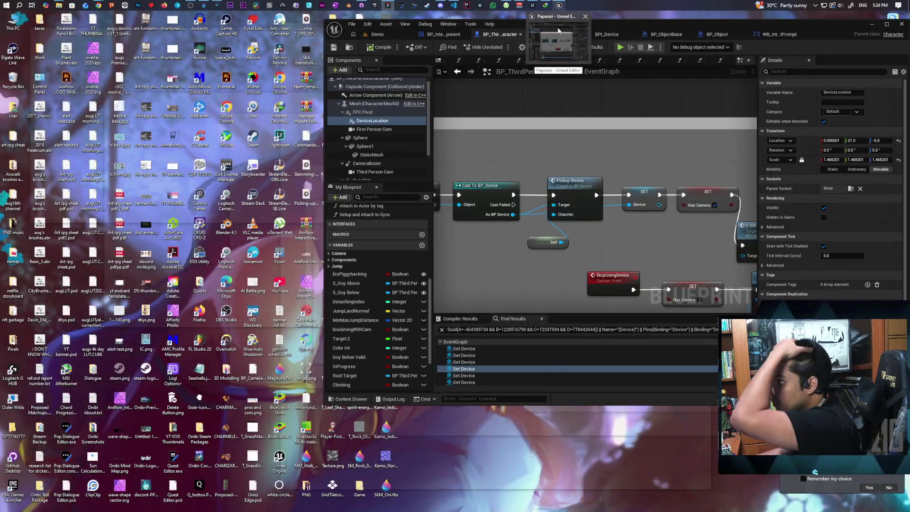
left_click(558, 31)
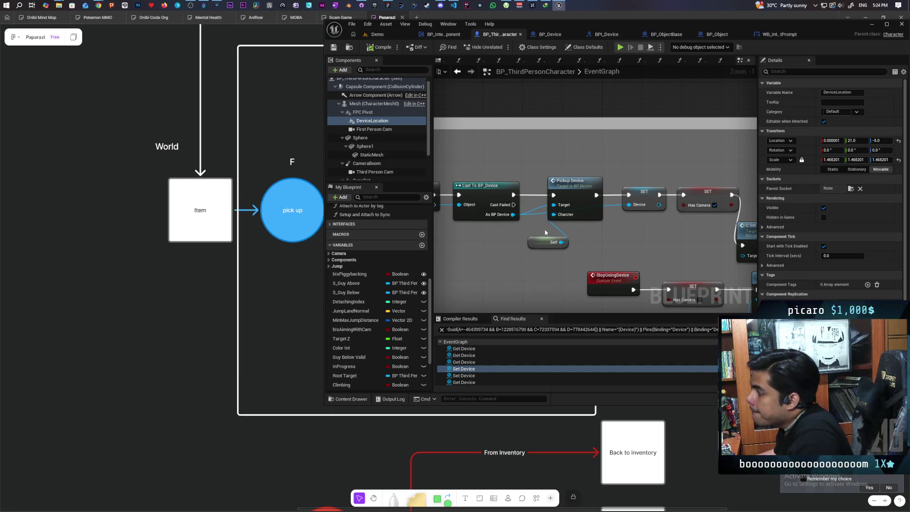
- Inspect the Interact, Is Valid, Active and As Character nodes in BP_InteractComponent
scroll(544, 232, "down", 4)
scroll(538, 237, "up", 3)
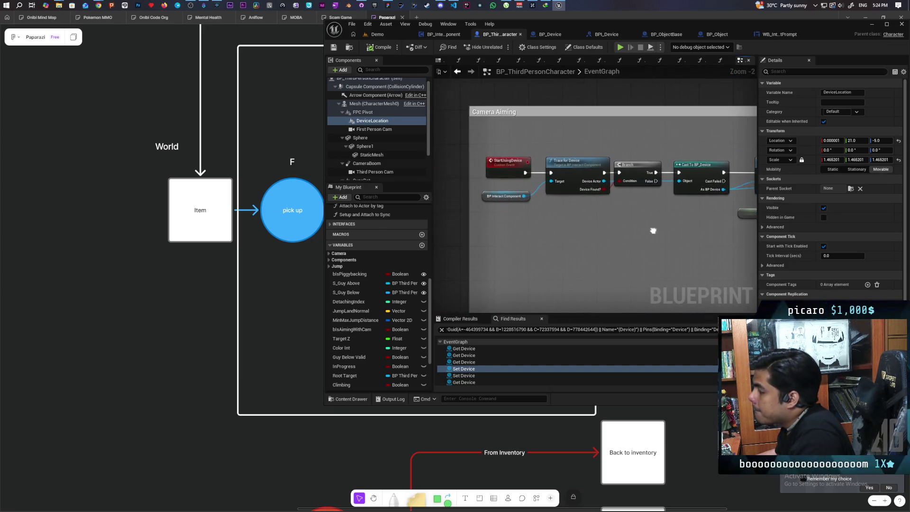
left_click_drag(653, 231, 601, 220)
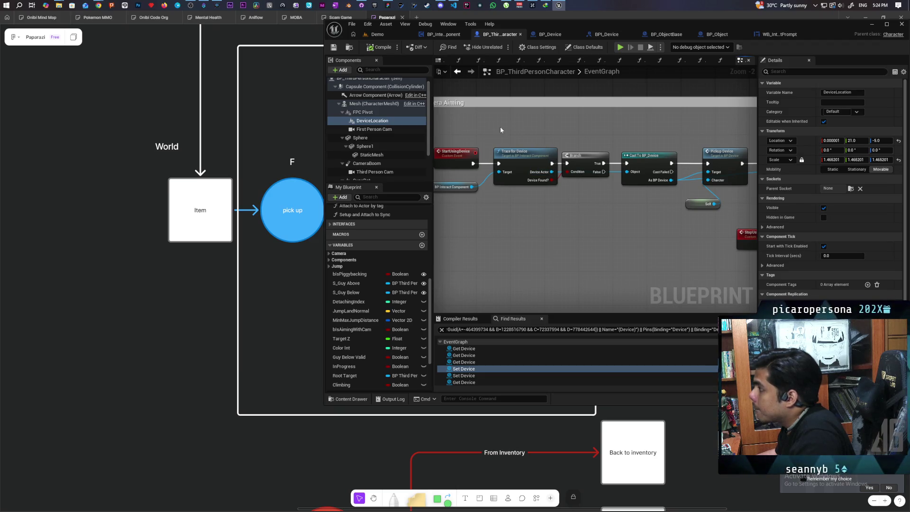
left_click(429, 37)
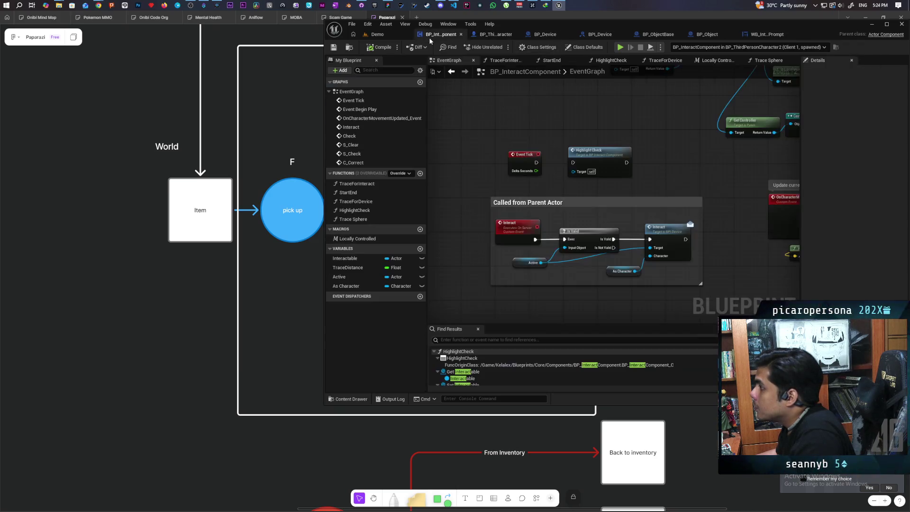
left_click_drag(678, 189, 437, 248)
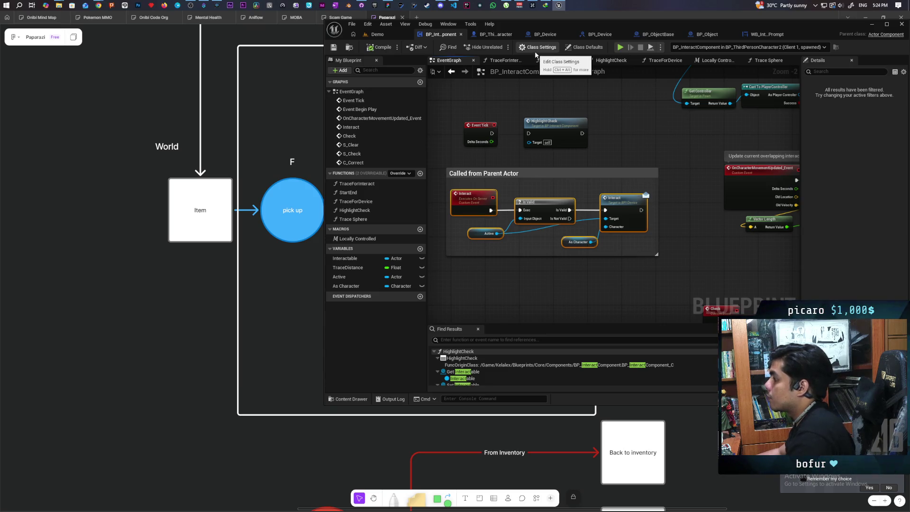
- In BP_Device's event graph, open the Pickup Device node's PickupDevice function
left_click(540, 38)
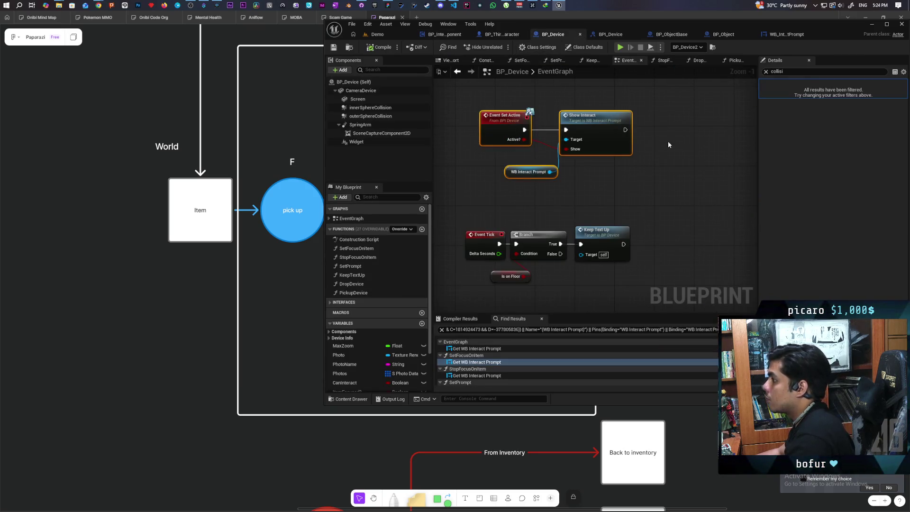
scroll(668, 144, "down", 6)
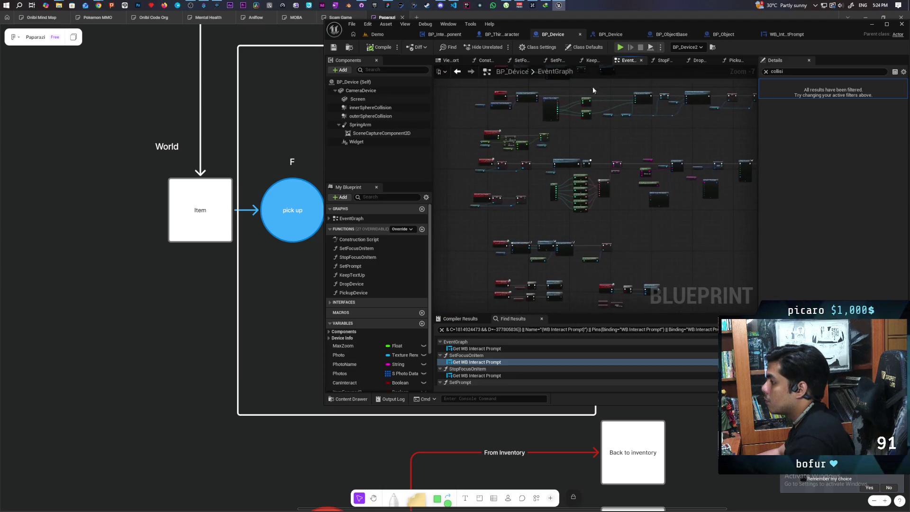
scroll(574, 157, "up", 4)
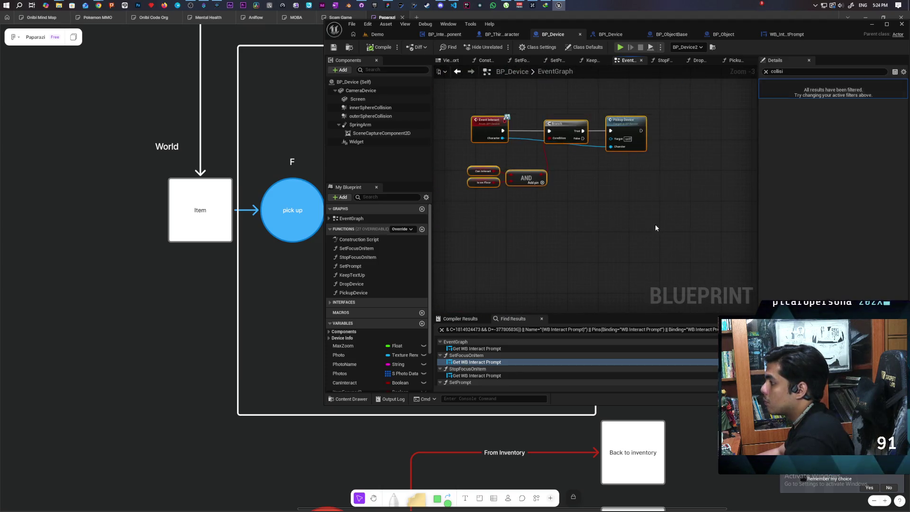
scroll(569, 223, "up", 1)
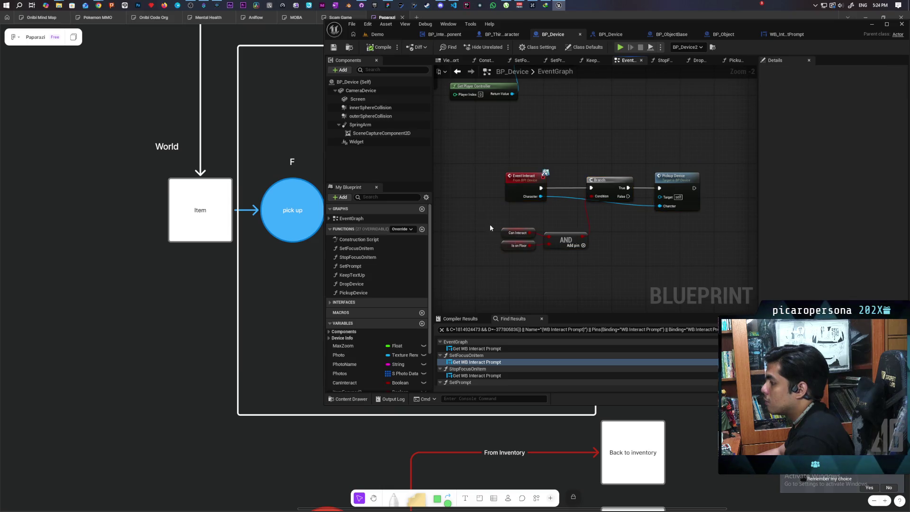
left_click(678, 201)
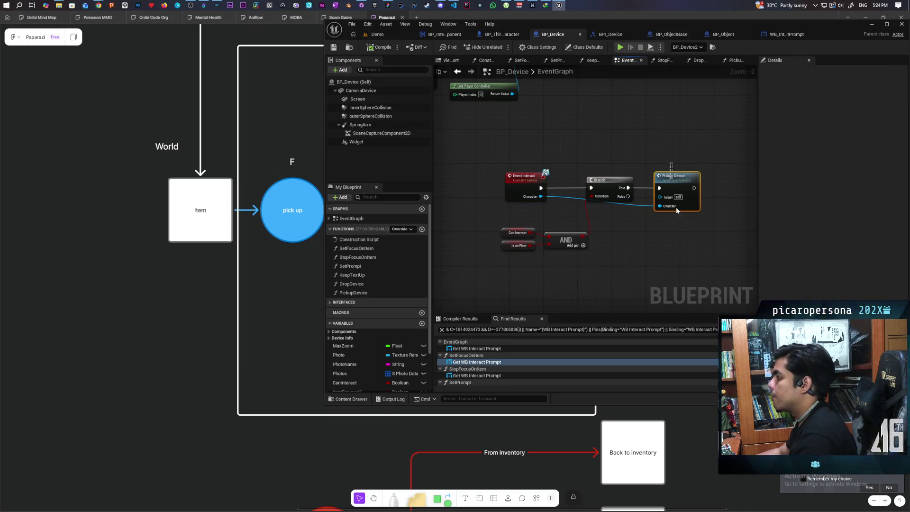
double_click(672, 184)
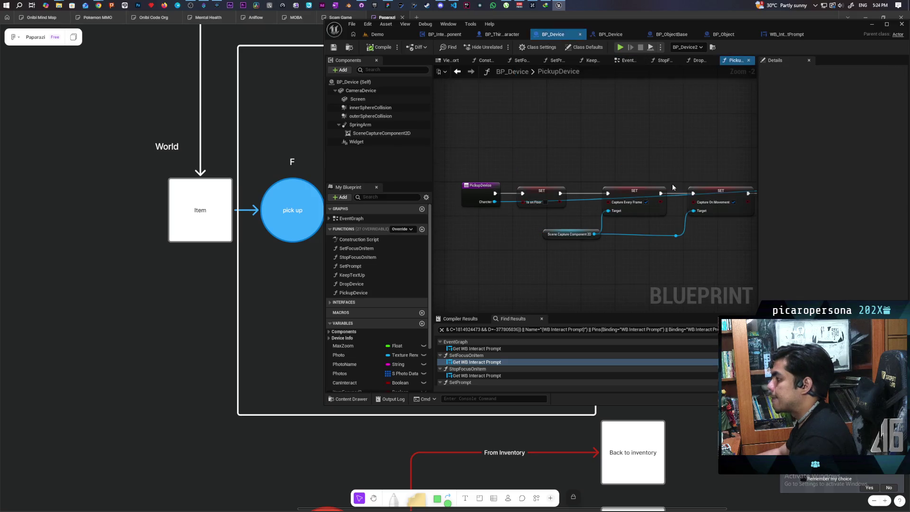
mouse_move(556, 242)
left_mouse_down()
mouse_move(549, 236)
mouse_move(566, 243)
mouse_move(450, 225)
left_mouse_up()
left_click_drag(625, 227, 540, 228)
left_click_drag(672, 228, 546, 239)
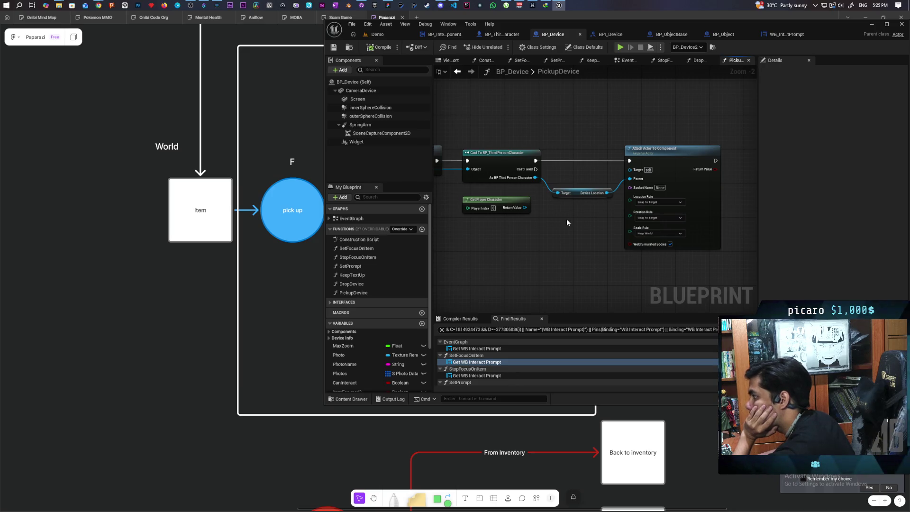
mouse_move(566, 221)
left_mouse_down()
mouse_move(617, 227)
mouse_move(568, 219)
mouse_move(502, 239)
left_mouse_up()
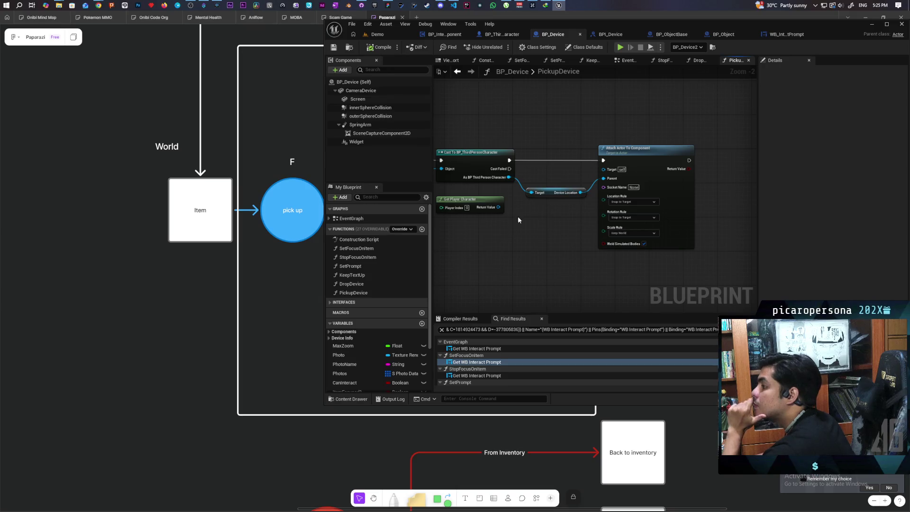
mouse_move(502, 180)
left_mouse_down()
mouse_move(514, 190)
mouse_move(527, 236)
left_mouse_up()
type("holdin")
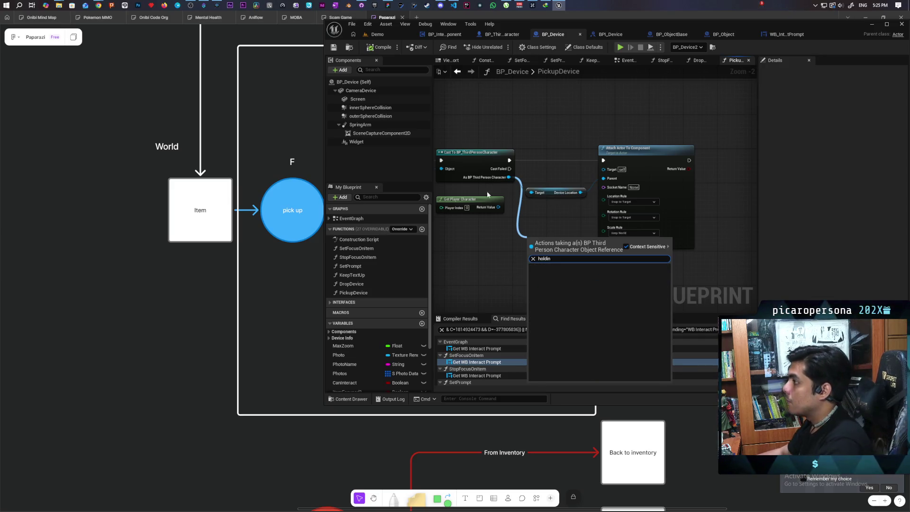
left_click(490, 232)
left_click(502, 34)
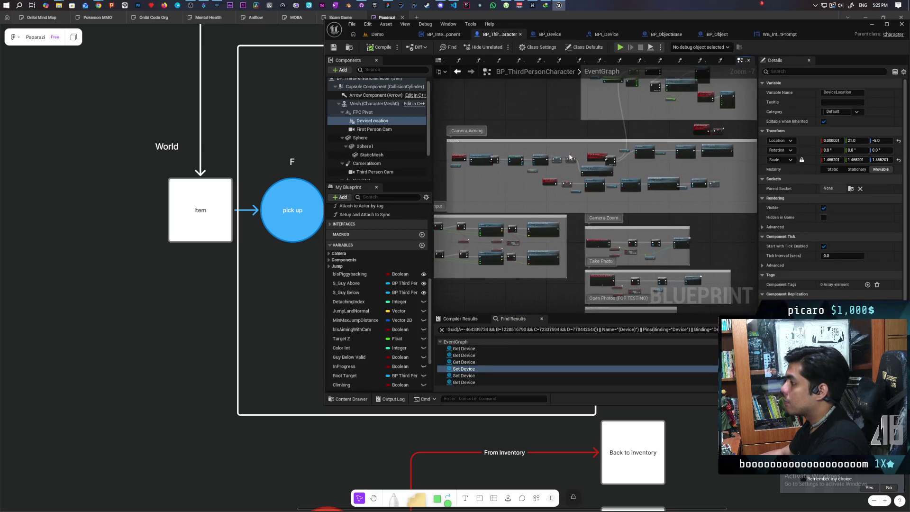
- Pan the event graph to center the Movement Input comment and its Move nodes
scroll(616, 137, "up", 2)
scroll(624, 161, "down", 2)
scroll(570, 176, "up", 4)
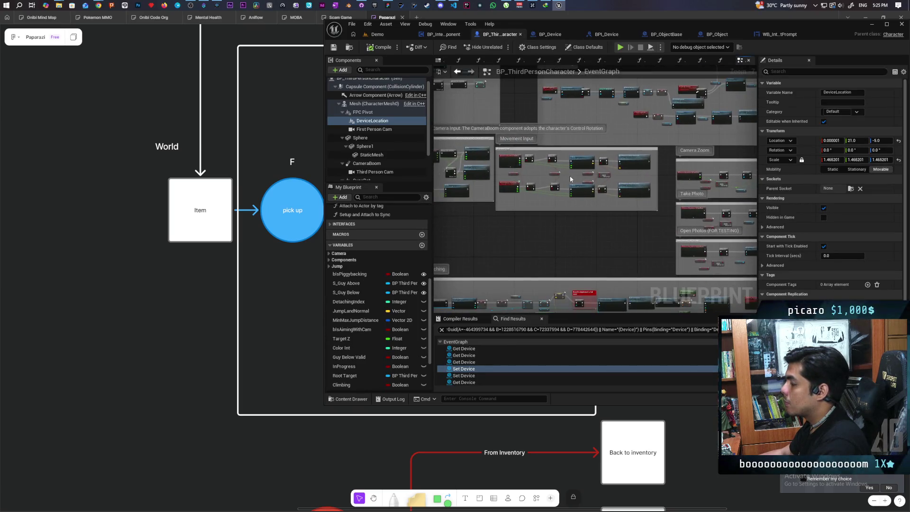
mouse_move(550, 179)
left_mouse_down()
mouse_move(613, 180)
mouse_move(582, 185)
left_mouse_up()
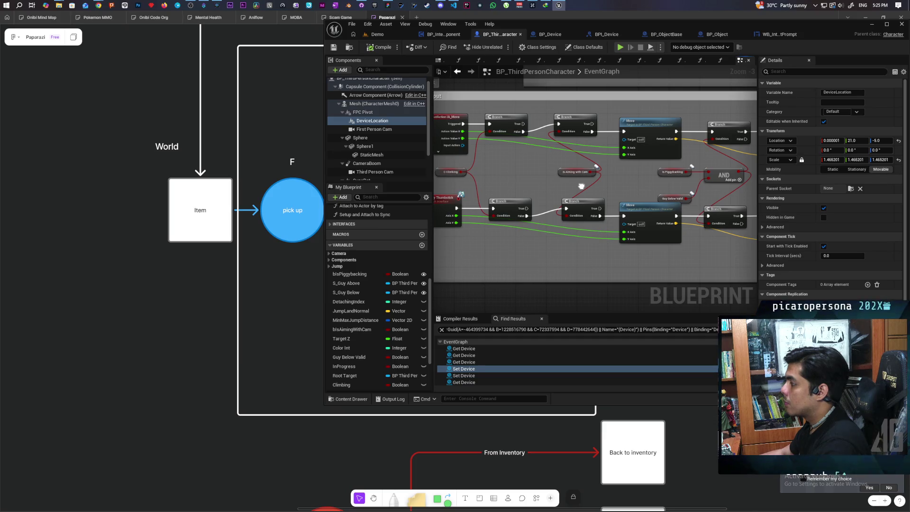
scroll(638, 182, "down", 3)
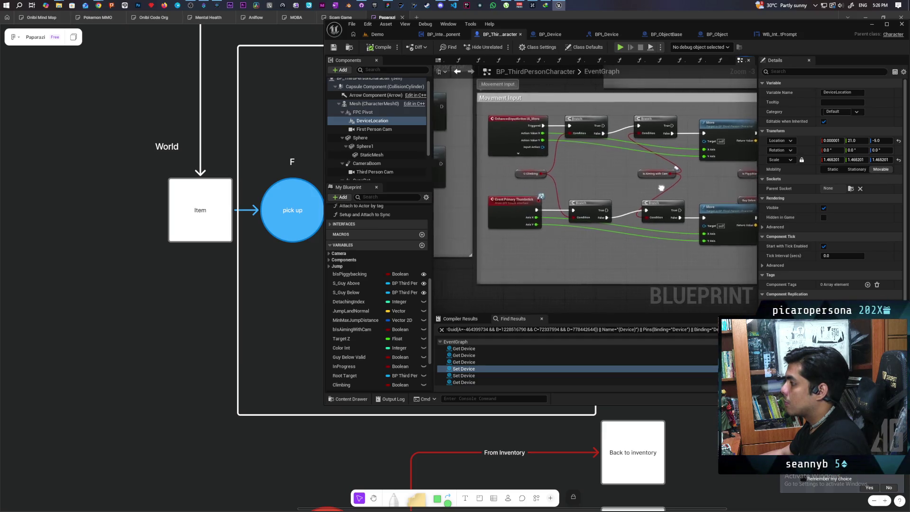
scroll(638, 181, "up", 1)
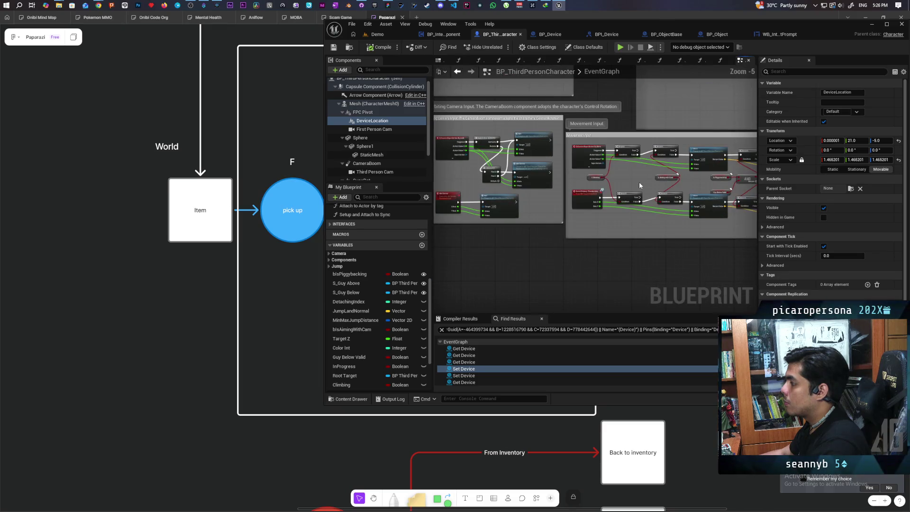
scroll(638, 181, "down", 1)
scroll(638, 181, "up", 1)
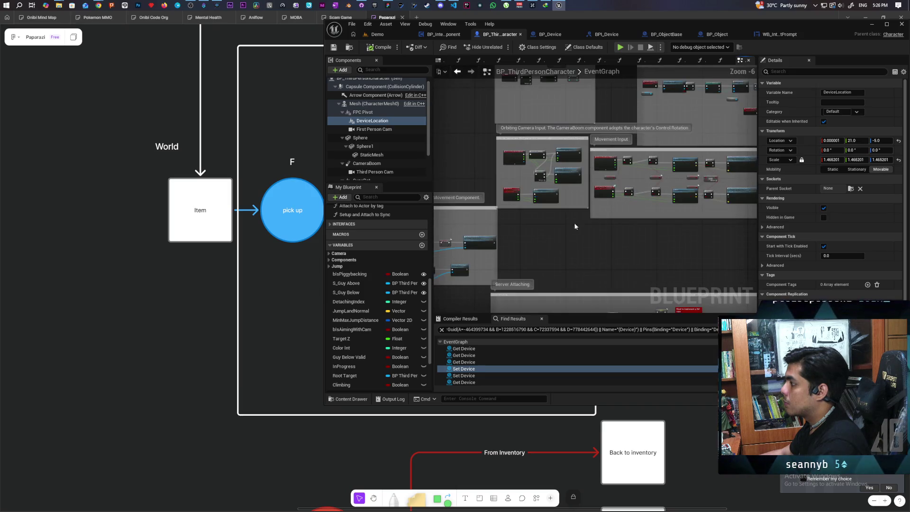
scroll(632, 180, "down", 2)
scroll(581, 189, "up", 3)
scroll(580, 188, "up", 1)
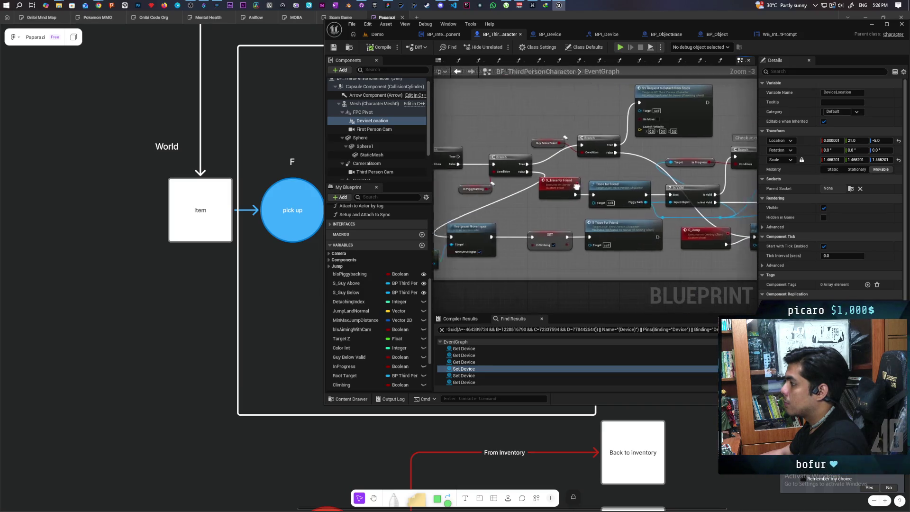
left_click_drag(605, 184, 481, 256)
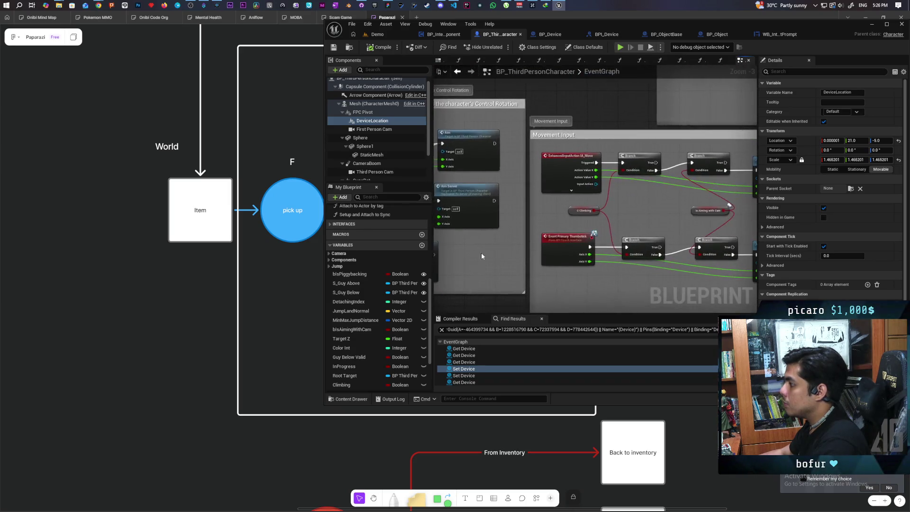
scroll(492, 247, "down", 1)
scroll(526, 229, "up", 2)
mouse_move(526, 229)
left_mouse_down()
mouse_move(496, 228)
mouse_move(514, 219)
left_mouse_up()
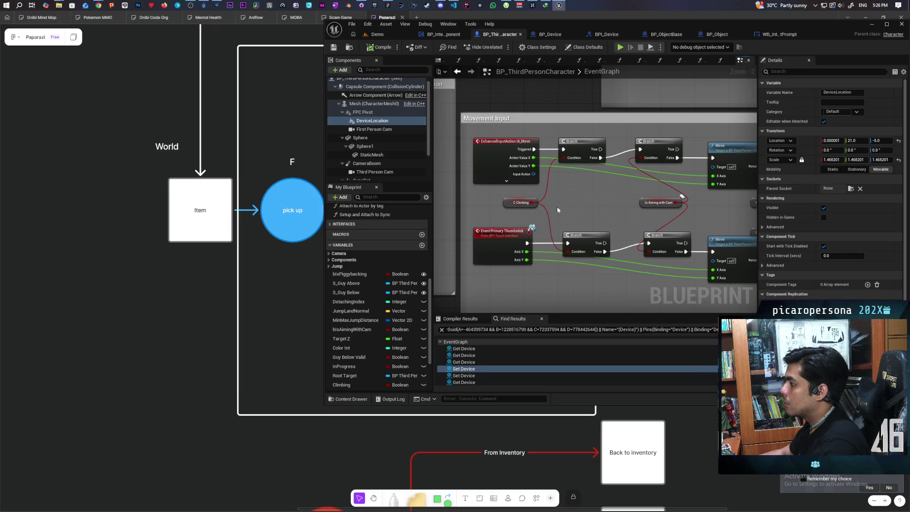
- Drag Is Sitting from the variables list onto the graph as a Get Is Sitting node
scroll(557, 210, "up", 1)
scroll(504, 208, "up", 1)
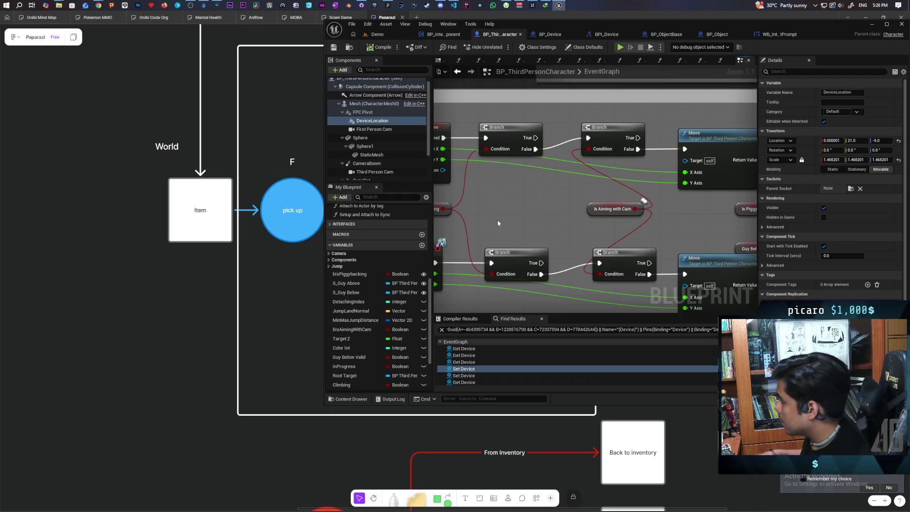
left_click_drag(535, 218, 579, 212)
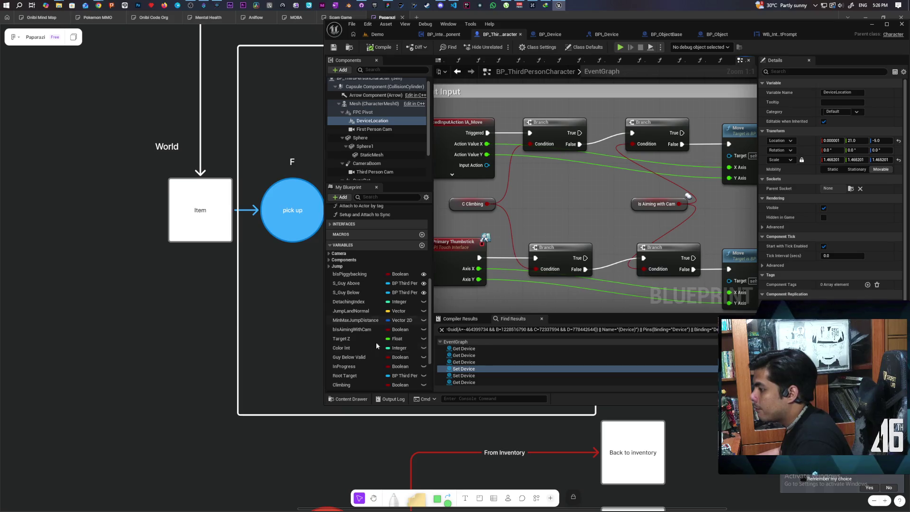
scroll(372, 348, "down", 3)
mouse_move(365, 358)
left_mouse_down()
mouse_move(573, 196)
mouse_move(590, 229)
mouse_move(579, 230)
mouse_move(571, 207)
mouse_move(590, 214)
mouse_move(605, 202)
mouse_move(594, 201)
left_mouse_up()
left_click(592, 207)
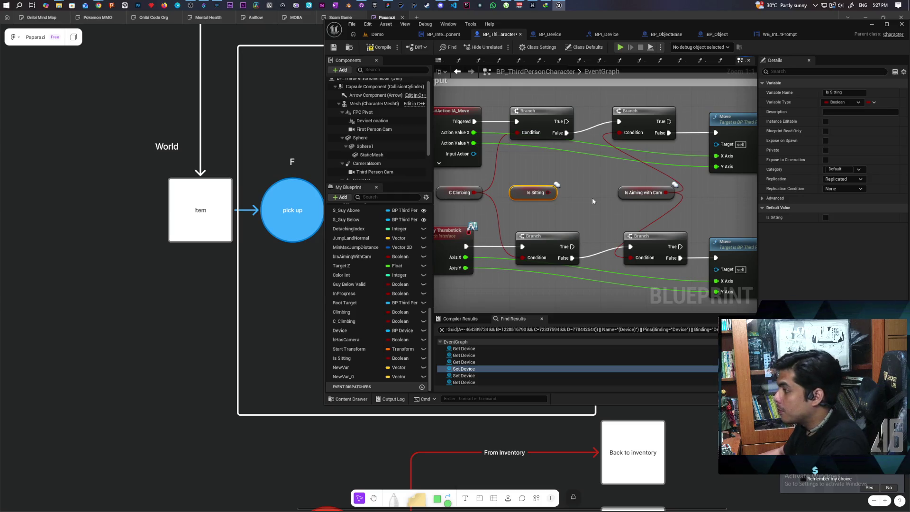
- Stack C Climbing, Is Sitting and Is Aiming with Cam, and add an OR node from C Climbing
left_click_drag(592, 198, 622, 217)
mouse_move(513, 206)
left_mouse_down()
mouse_move(540, 197)
mouse_move(548, 183)
left_mouse_up()
mouse_move(611, 201)
left_mouse_down()
mouse_move(570, 195)
mouse_move(591, 240)
mouse_move(602, 192)
left_mouse_up()
left_click_drag(659, 191, 509, 211)
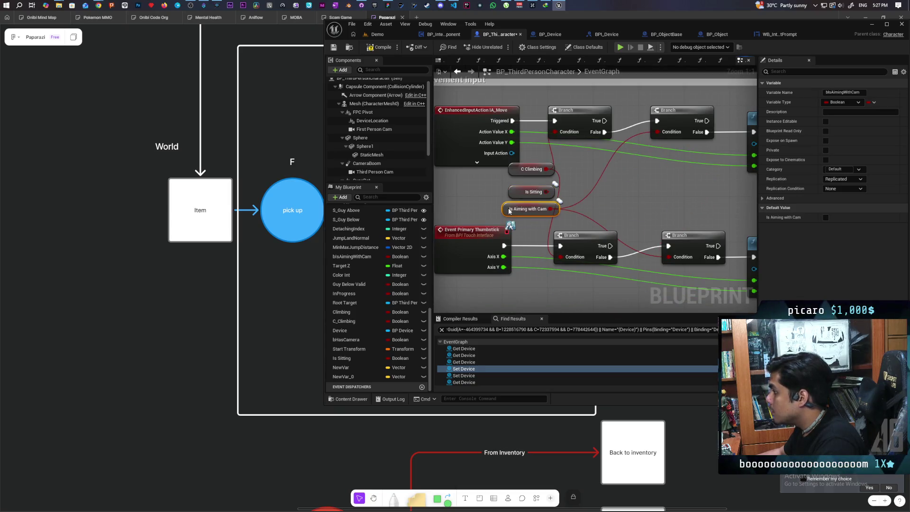
left_click_drag(546, 169, 583, 174)
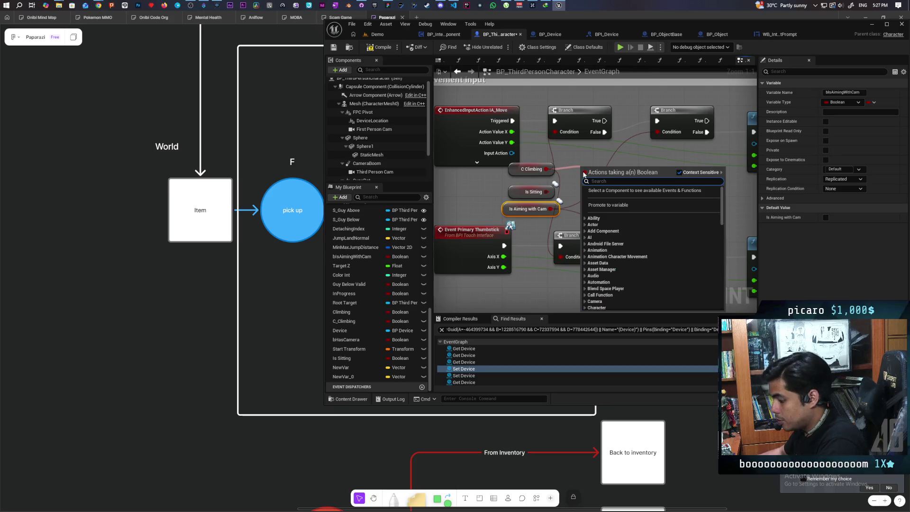
type("or")
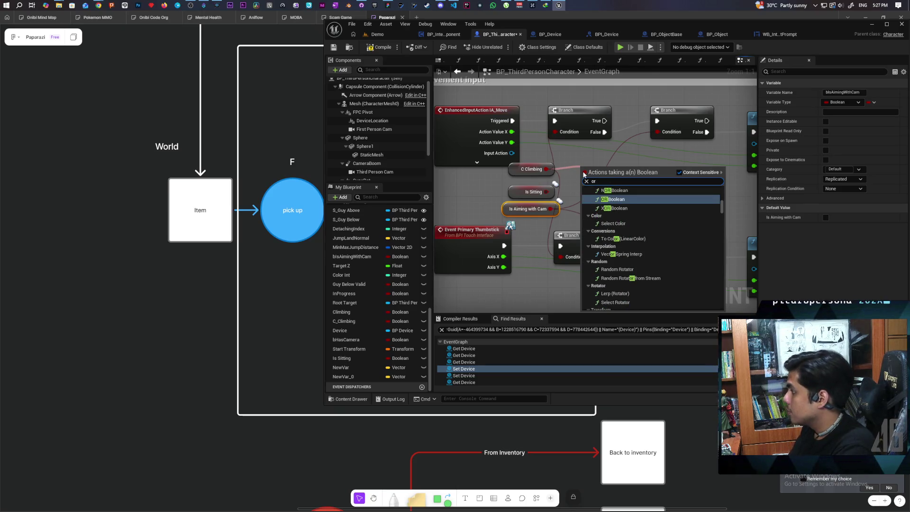
key("Return")
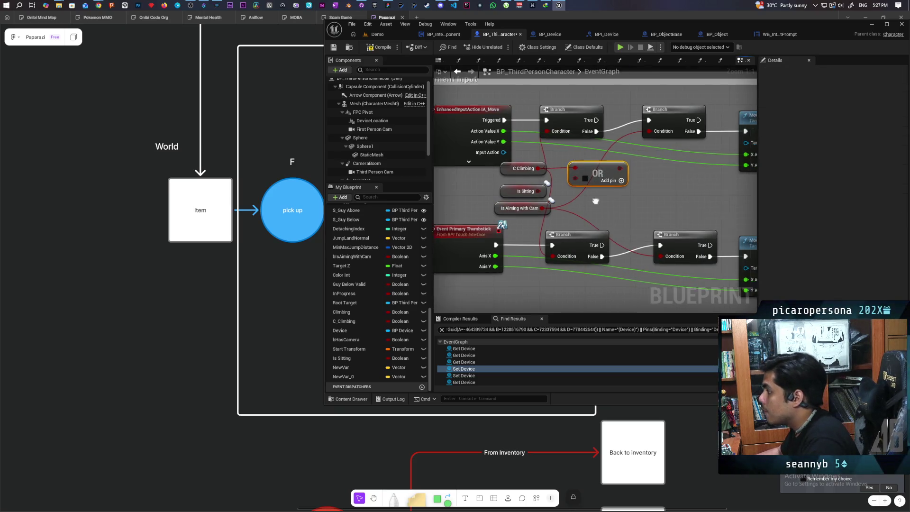
left_click_drag(594, 201, 556, 202)
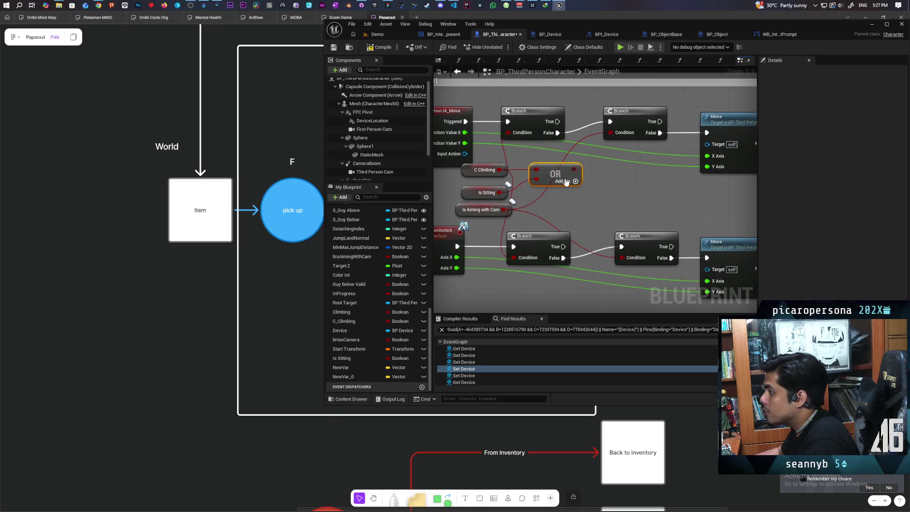
- Give the OR a third pin for Is Aiming with Cam, wire it to both Branches, route False to Move
left_click(566, 182)
mouse_move(501, 209)
left_mouse_down()
mouse_move(537, 189)
mouse_move(527, 147)
mouse_move(509, 132)
left_mouse_up()
mouse_move(573, 173)
left_mouse_down()
mouse_move(515, 257)
mouse_move(488, 254)
left_mouse_up()
left_click_drag(505, 136, 654, 135)
left_click_drag(510, 261, 654, 260)
- Delete the two redundant Branch nodes, save, and open BP_InteractComponent
left_click(592, 251)
key("Delete")
left_click(583, 116)
key("Delete")
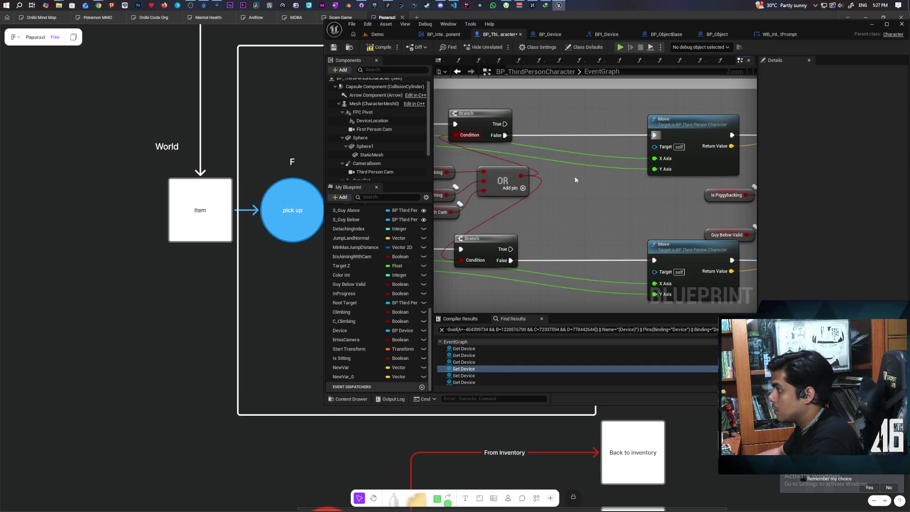
left_click_drag(561, 211, 627, 207)
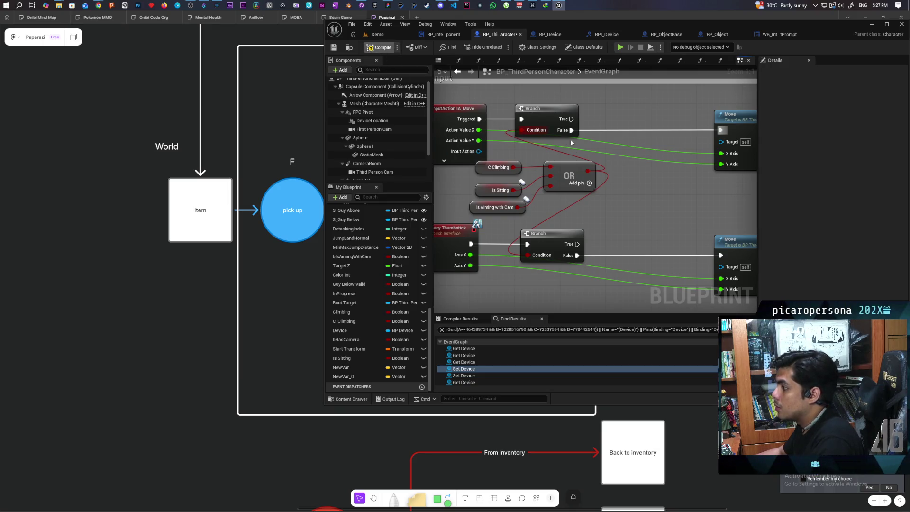
key("ctrl+s")
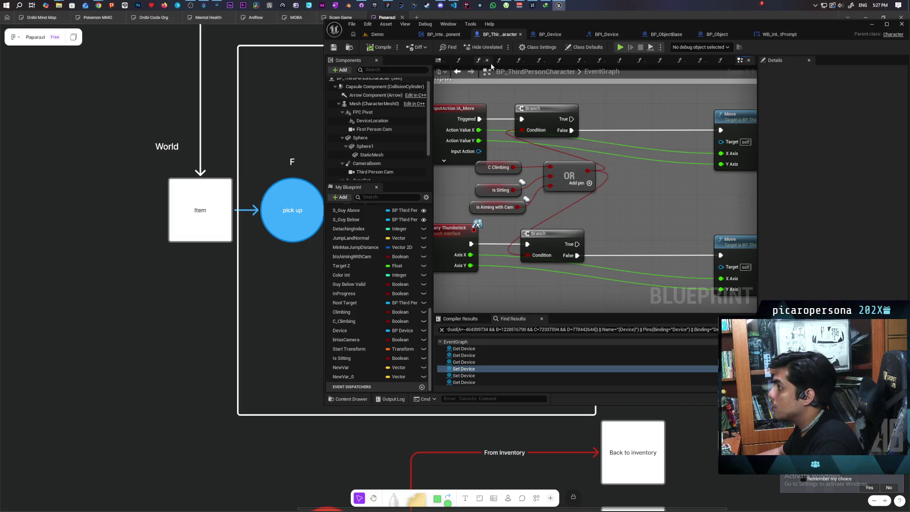
left_click(443, 35)
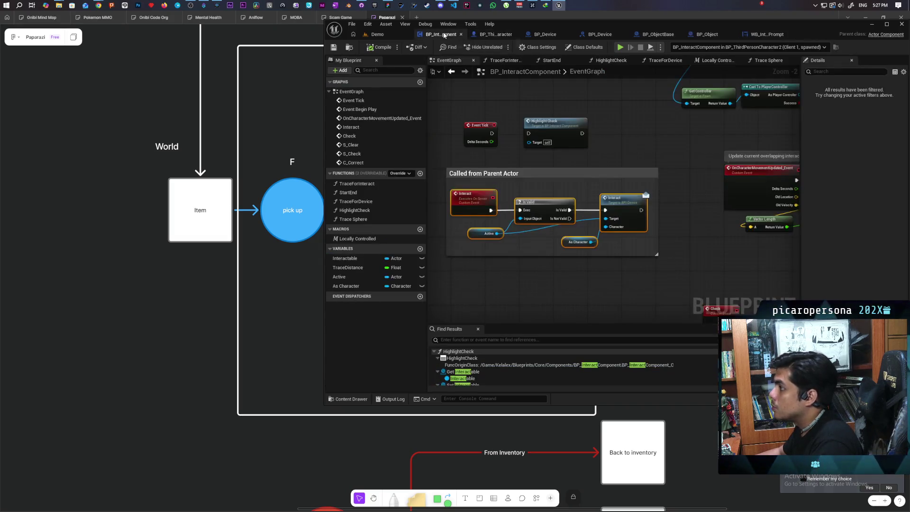
- In PickupDevice, set the character's Is Sitting to true after Attach Actor To Component, then save BP_Device
left_click(495, 34)
left_click(541, 36)
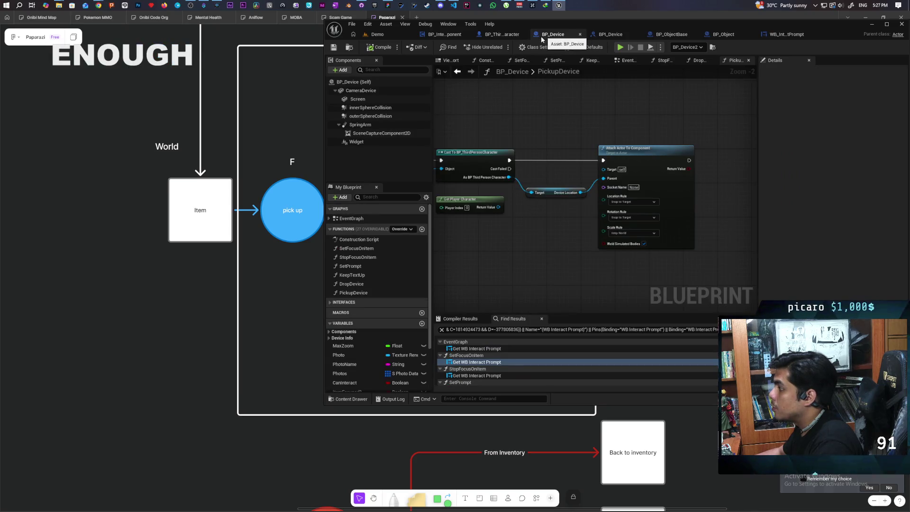
left_click_drag(508, 178, 523, 233)
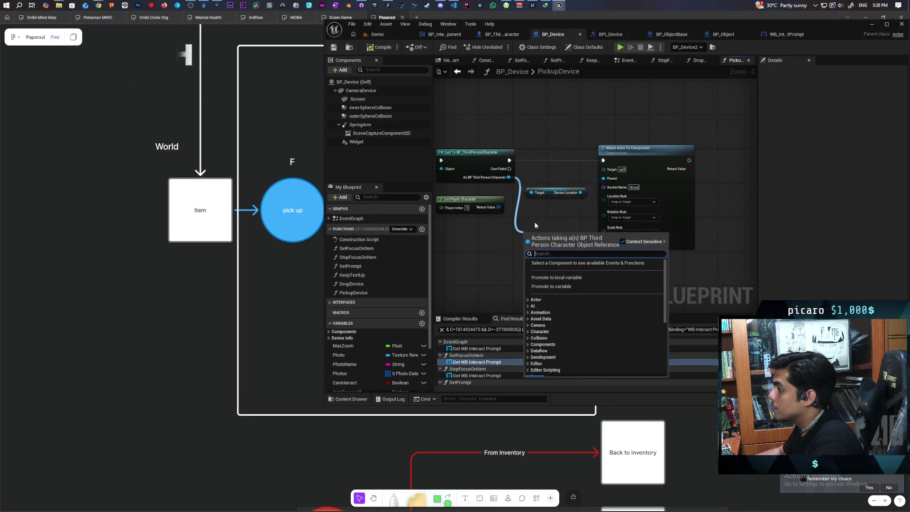
type("set sittin")
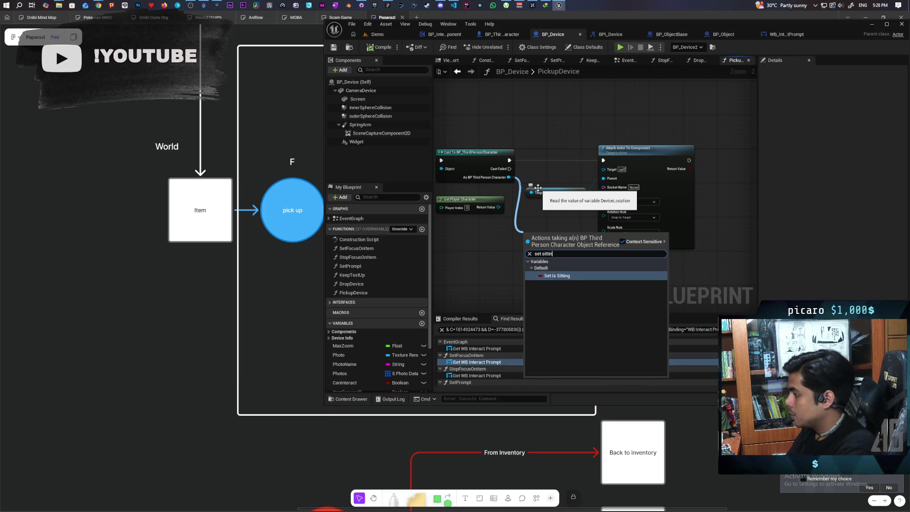
key("Return")
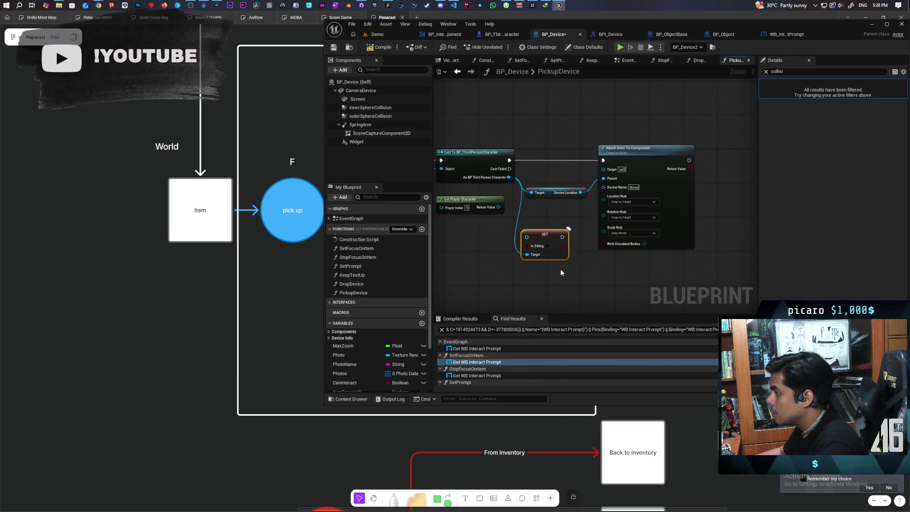
left_click(547, 245)
left_click_drag(543, 242, 725, 161)
mouse_move(619, 169)
left_mouse_down()
mouse_move(628, 173)
mouse_move(598, 168)
mouse_move(612, 168)
left_mouse_up()
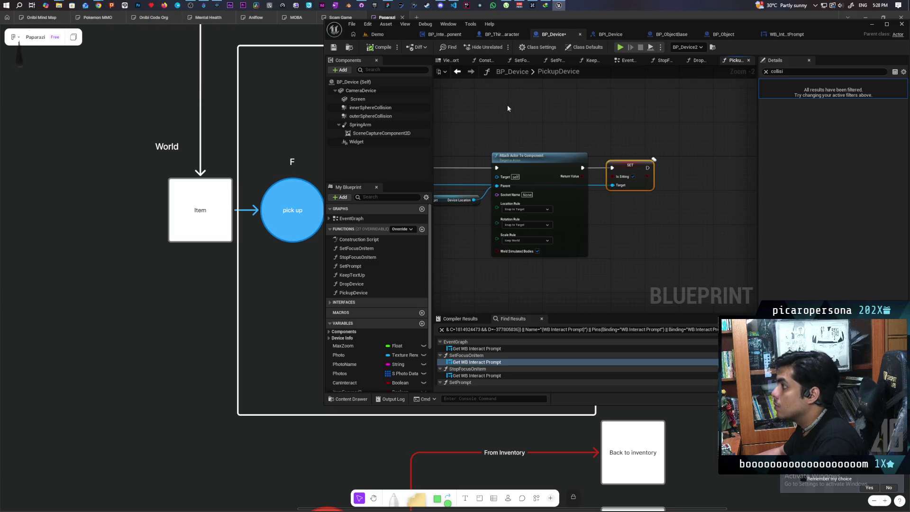
key("ctrl+s")
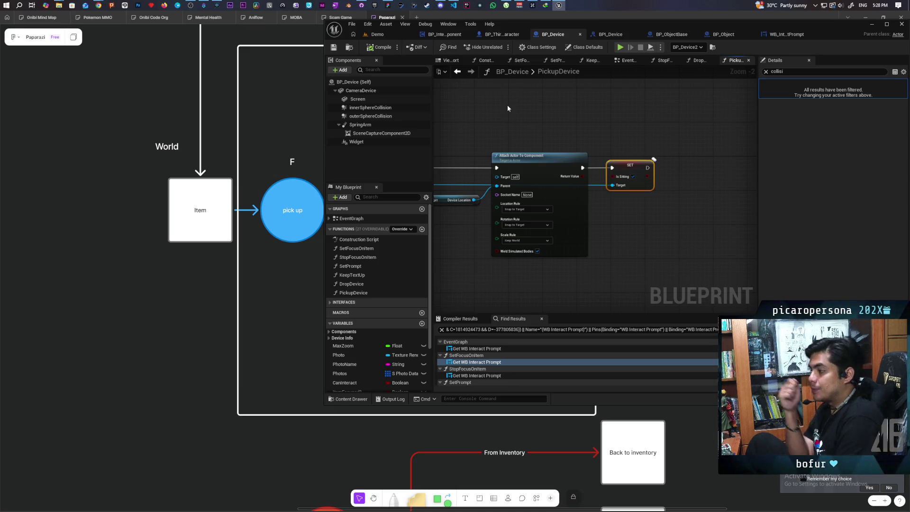
- Run and stop a brief multi-client play test of the Demo level
left_click(387, 34)
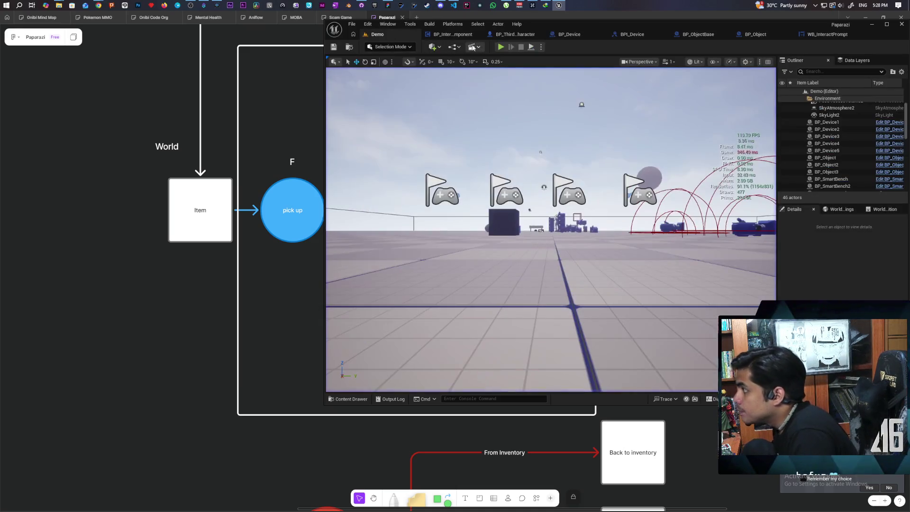
left_click(501, 46)
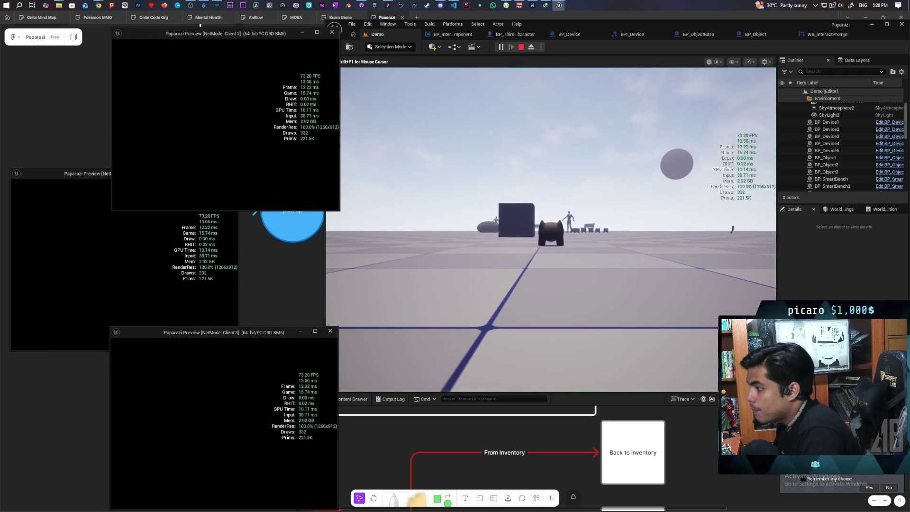
key("alt+Tab")
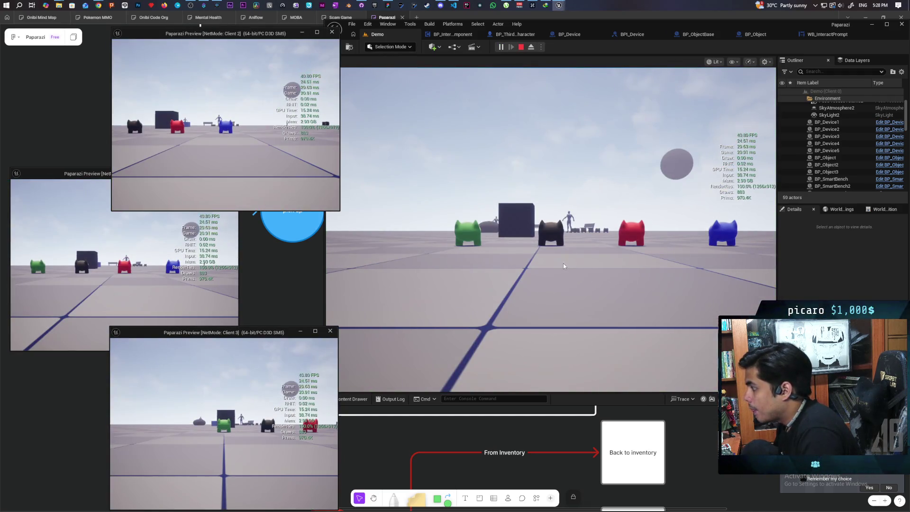
left_click(522, 48)
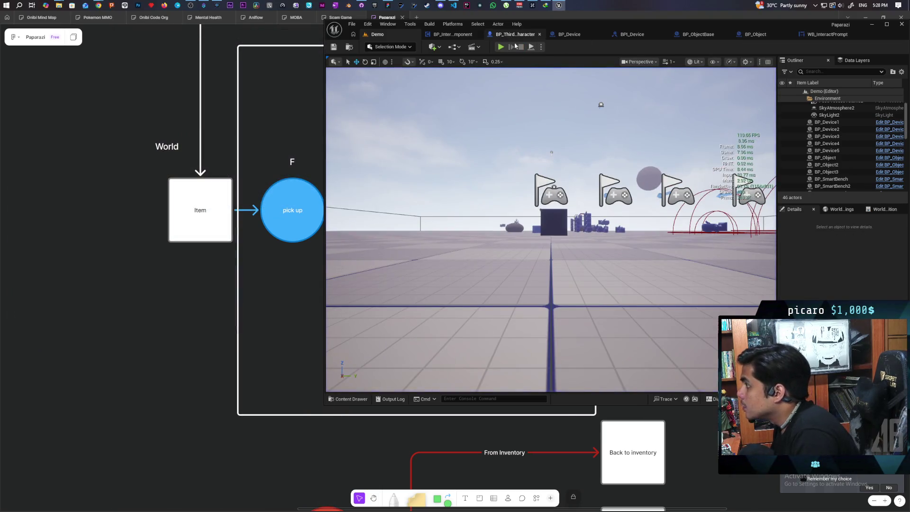
left_click(514, 35)
scroll(550, 171, "down", 2)
- Paste the climbing, sitting and aiming OR condition nodes beside the IA_Jump branches
scroll(575, 174, "up", 2)
scroll(574, 173, "up", 1)
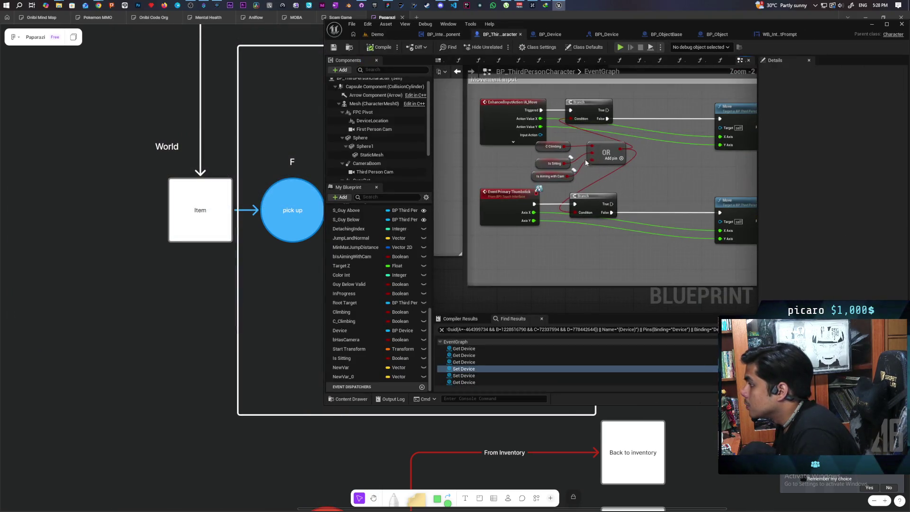
scroll(621, 182, "down", 3)
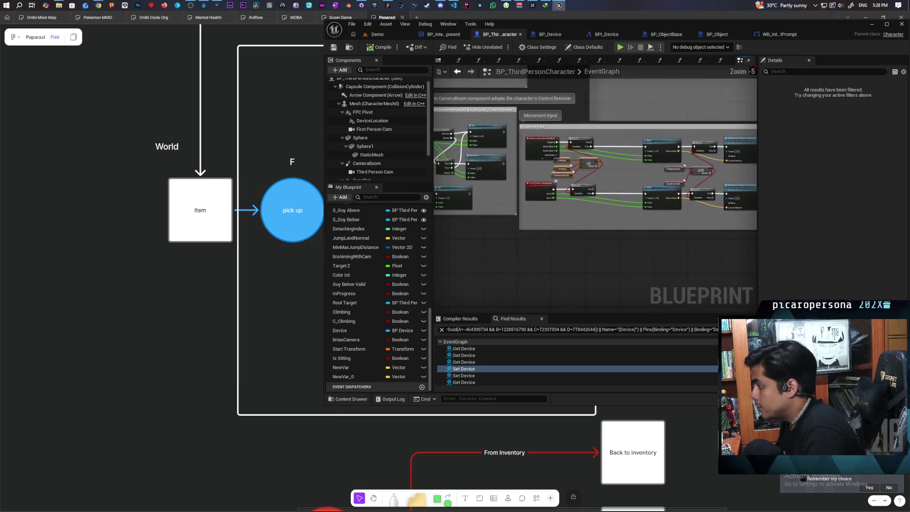
scroll(628, 187, "up", 3)
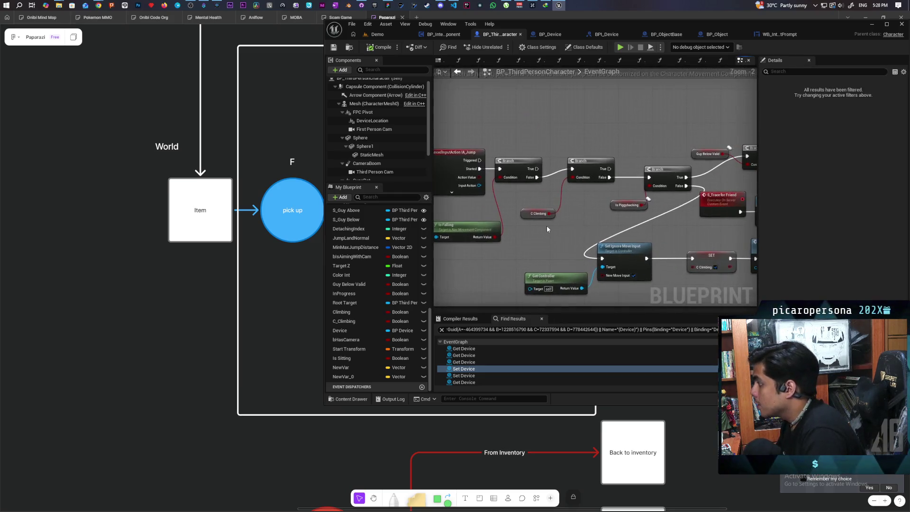
key("ctrl+v")
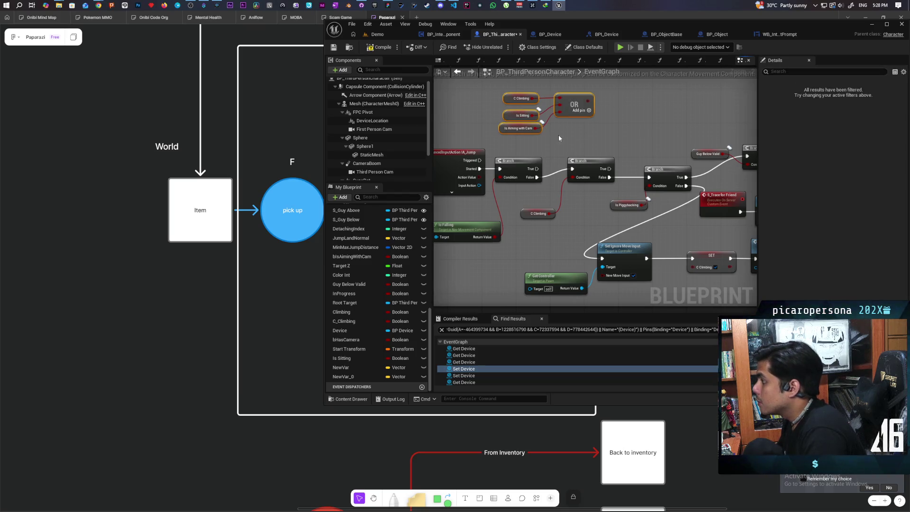
mouse_move(571, 134)
left_mouse_down()
mouse_move(419, 118)
mouse_move(671, 134)
mouse_move(688, 146)
left_mouse_up()
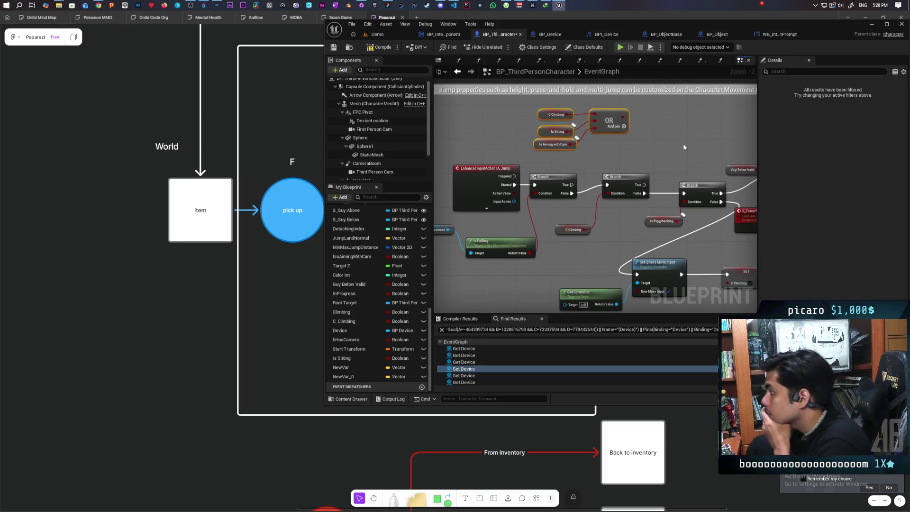
mouse_move(684, 149)
left_mouse_down()
mouse_move(611, 171)
mouse_move(663, 155)
left_mouse_up()
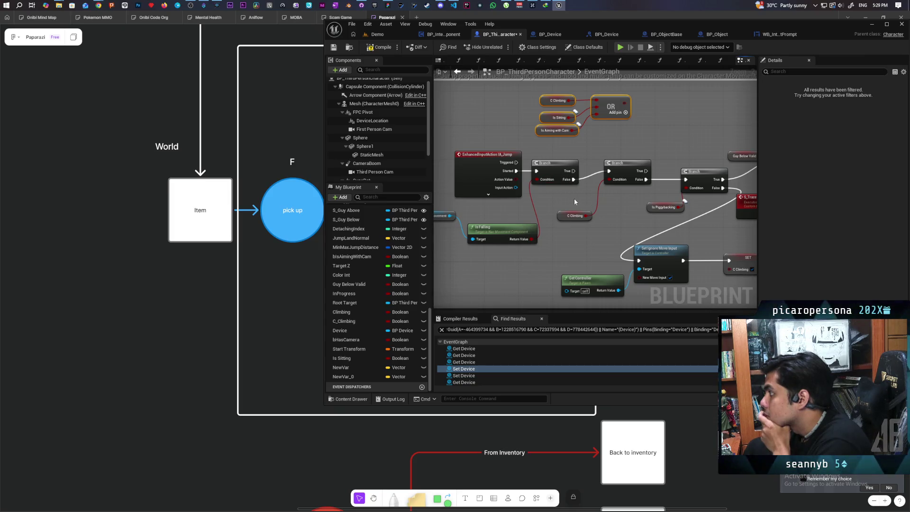
left_click_drag(582, 134, 573, 145)
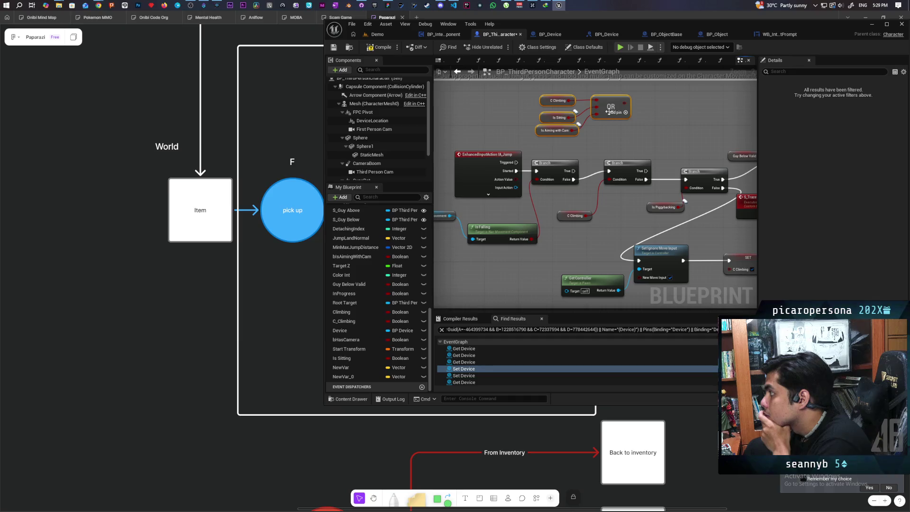
mouse_move(608, 106)
left_mouse_down()
mouse_move(556, 107)
mouse_move(582, 125)
left_mouse_up()
- Add Is Falling as a fourth OR input, delete the extra Branch and C Climbing, and compile
left_click(592, 123)
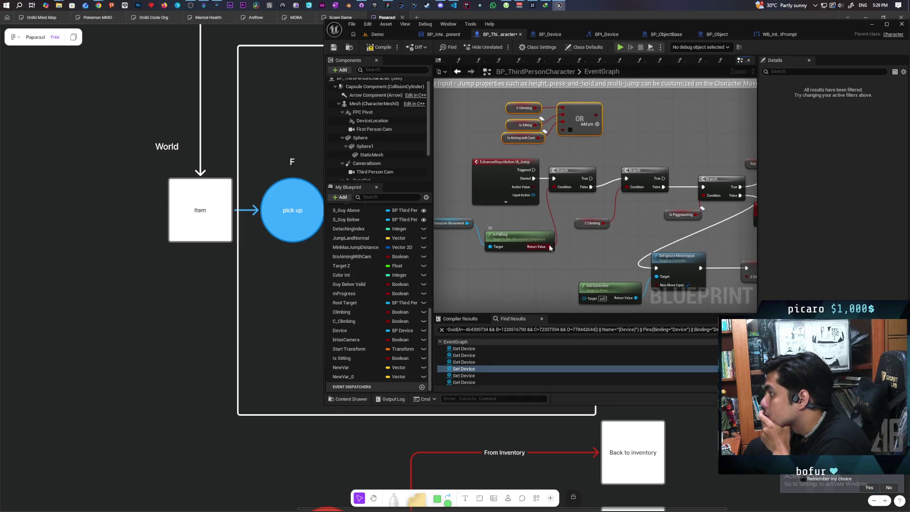
mouse_move(548, 247)
left_mouse_down()
mouse_move(563, 130)
mouse_move(598, 149)
mouse_move(553, 191)
mouse_move(606, 202)
mouse_move(703, 190)
left_mouse_up()
left_click(635, 194)
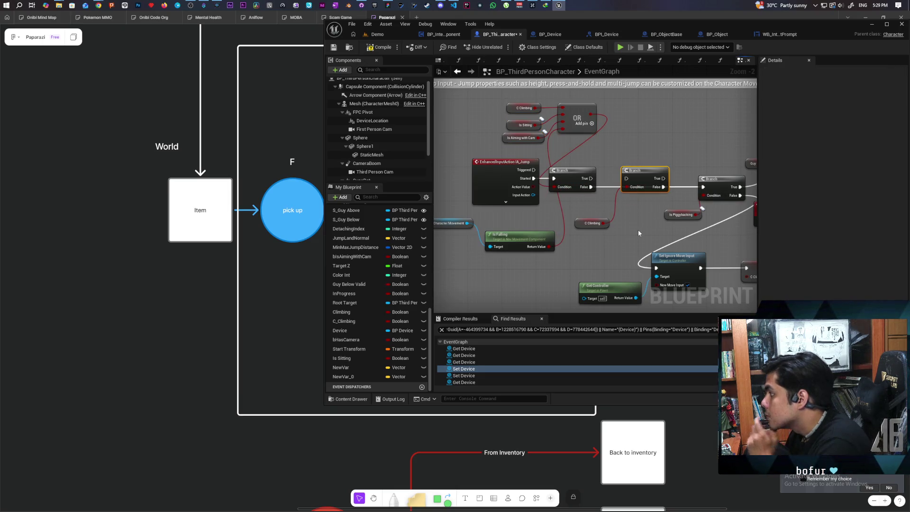
key("Delete")
left_click_drag(624, 216, 576, 238)
key("Delete")
left_click_drag(571, 171, 630, 169)
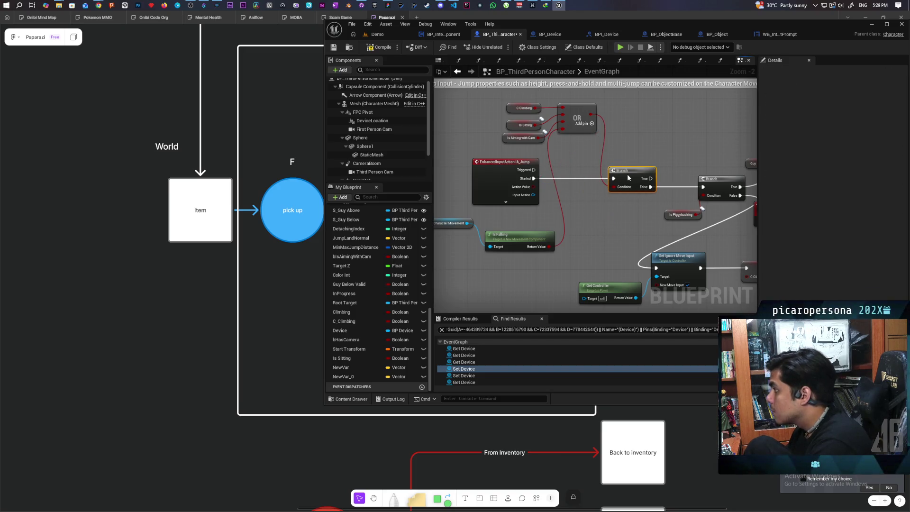
left_click(382, 47)
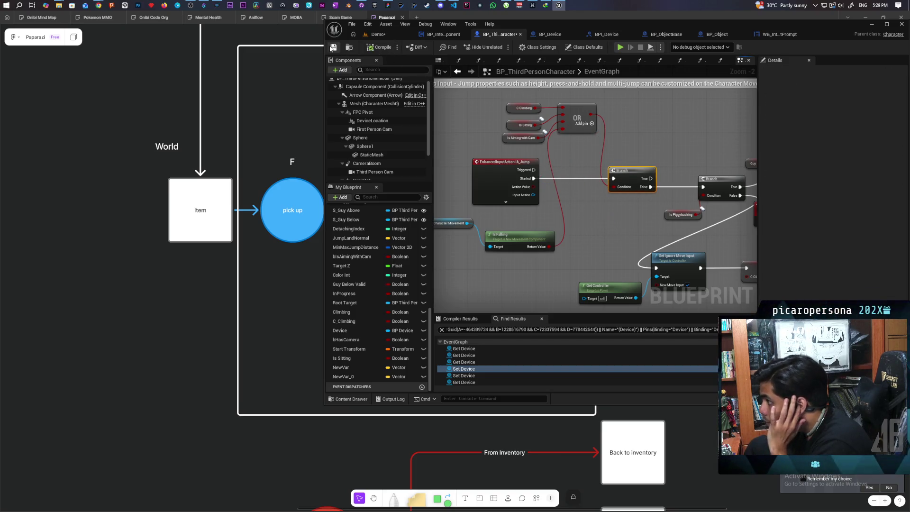
left_click(384, 36)
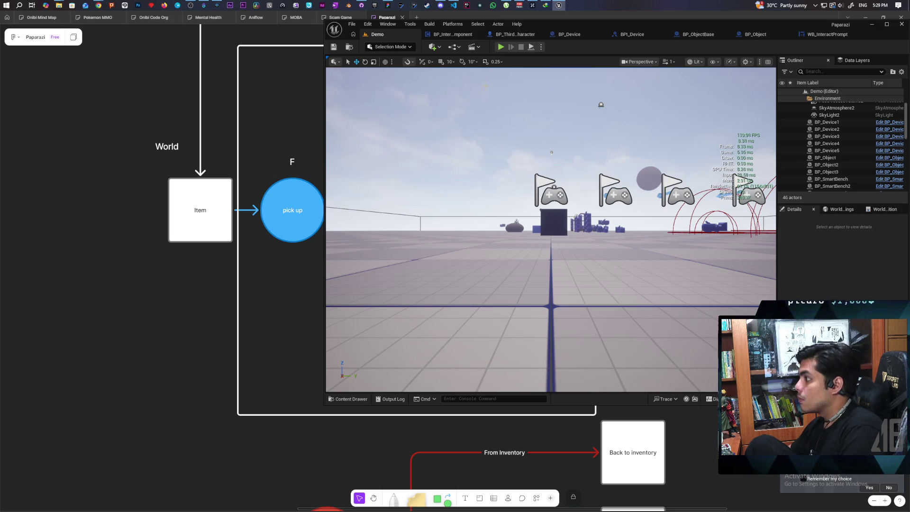
- Find references to Is Sitting and visit its setters in AttachToStack, ResetPiggybackingStatus and Setup and Attach to Sync
left_click(509, 35)
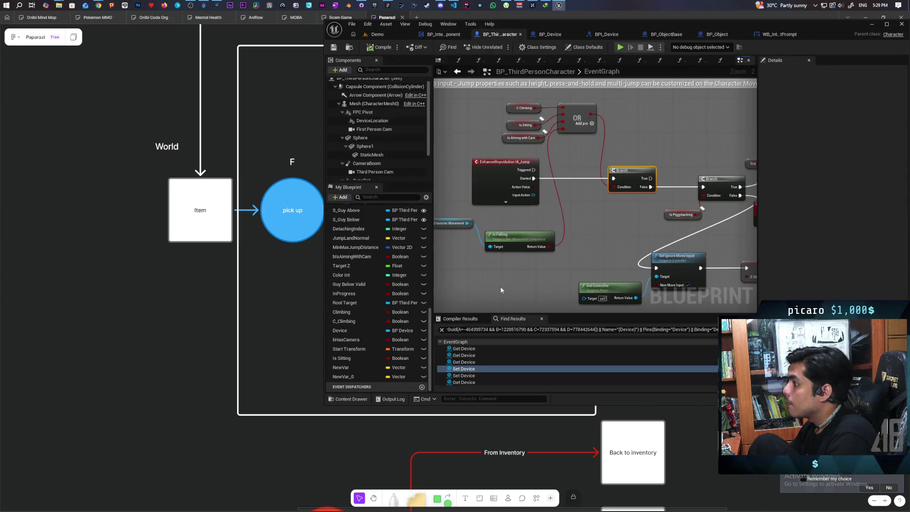
right_click(350, 358)
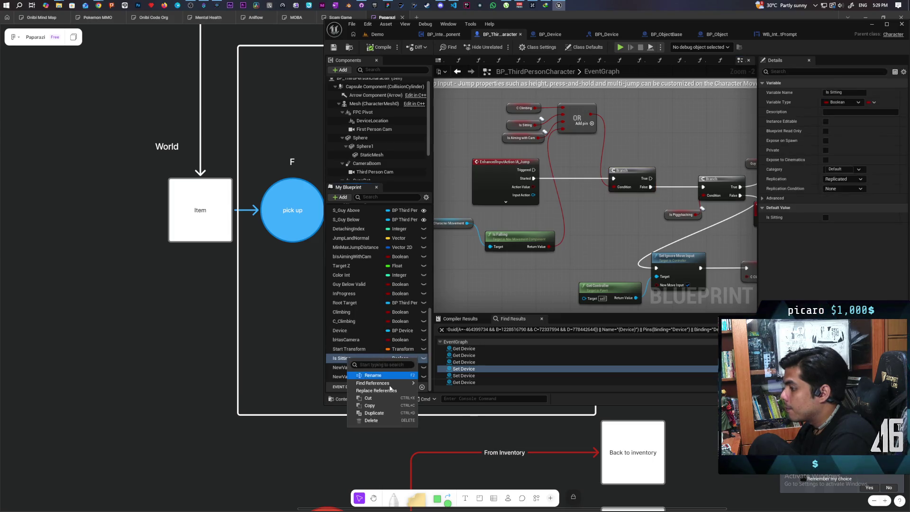
mouse_move(374, 383)
left_click(445, 394)
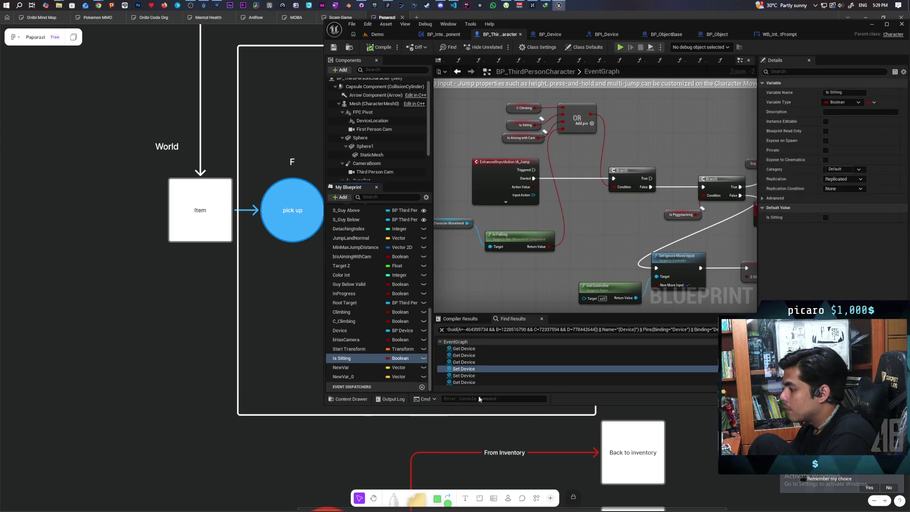
double_click(469, 369)
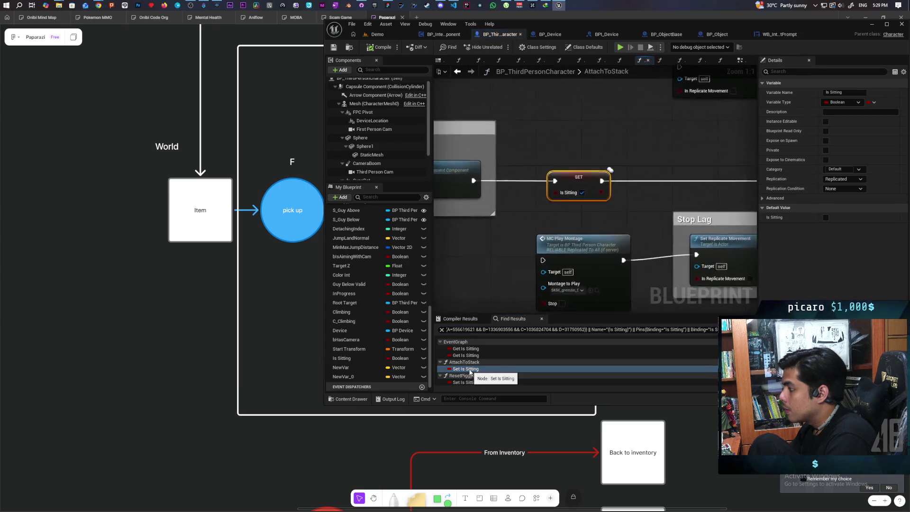
scroll(490, 246, "down", 3)
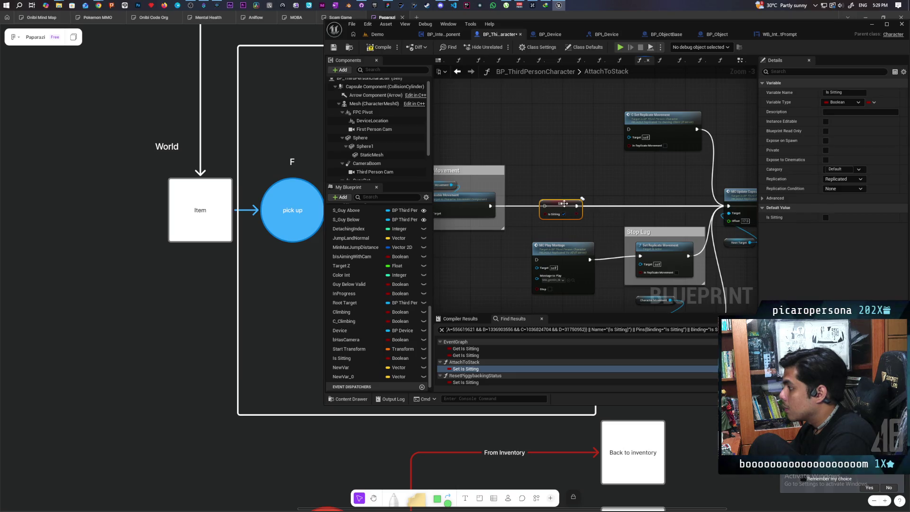
double_click(467, 382)
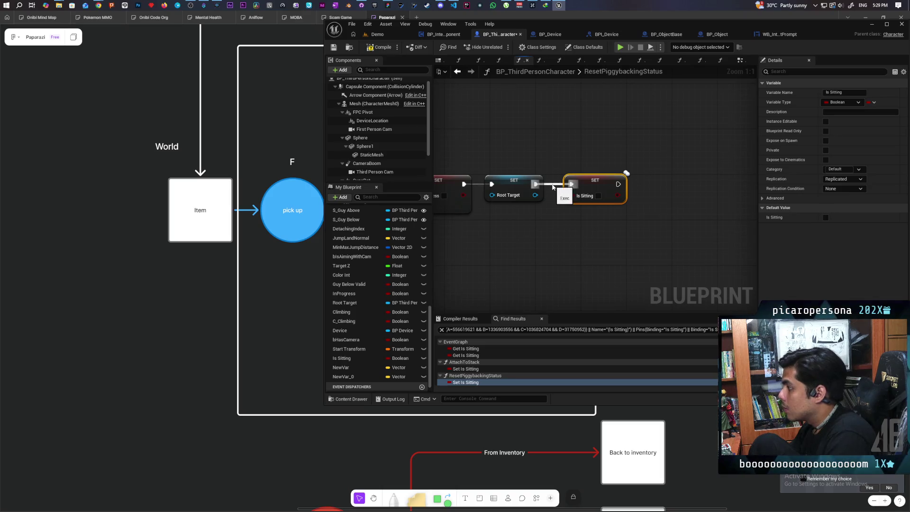
scroll(479, 360, "down", 1)
double_click(467, 382)
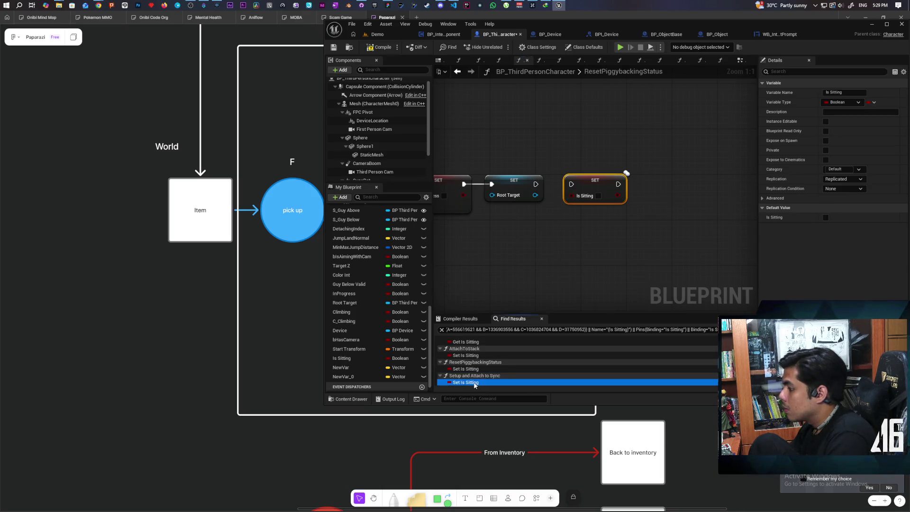
- Reroute Setup and Attach to Sync's exec wire past SET Is Sitting, then show the client previews
left_click_drag(492, 182, 650, 184)
left_click_drag(594, 180, 589, 203)
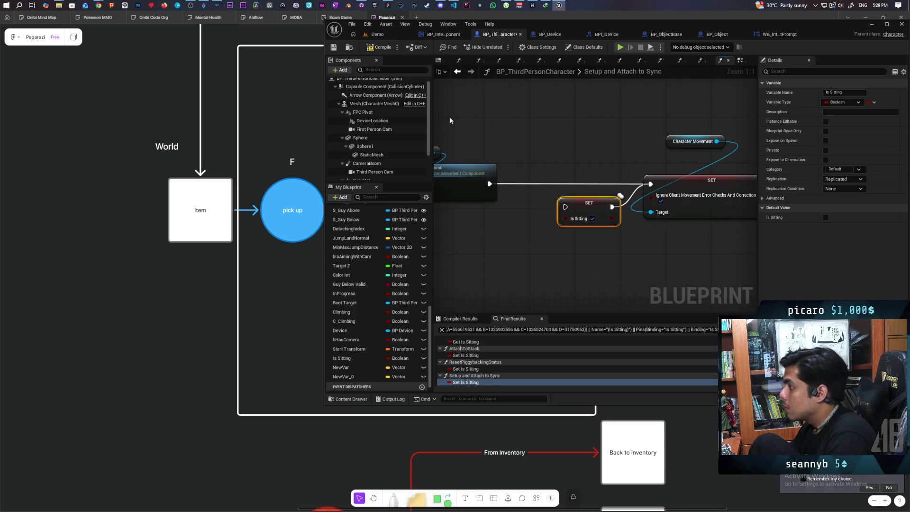
left_click(377, 34)
left_click(512, 112)
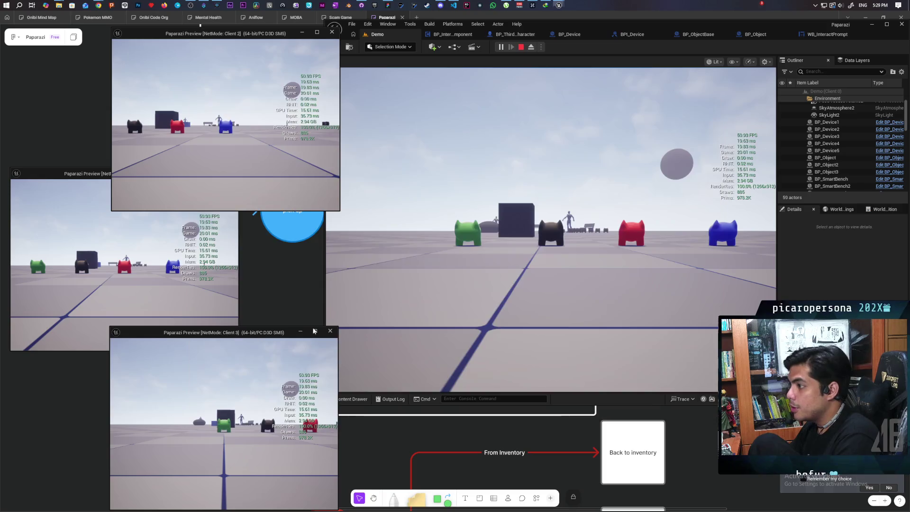
- Jump Client 2's blue character onto the red one, walk it away, and test interact
key("a")
key("a")
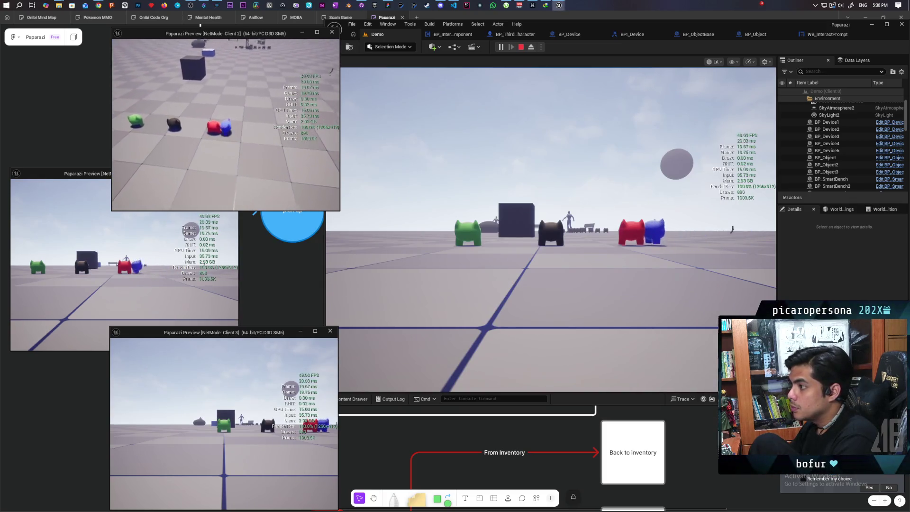
key("space")
key("w")
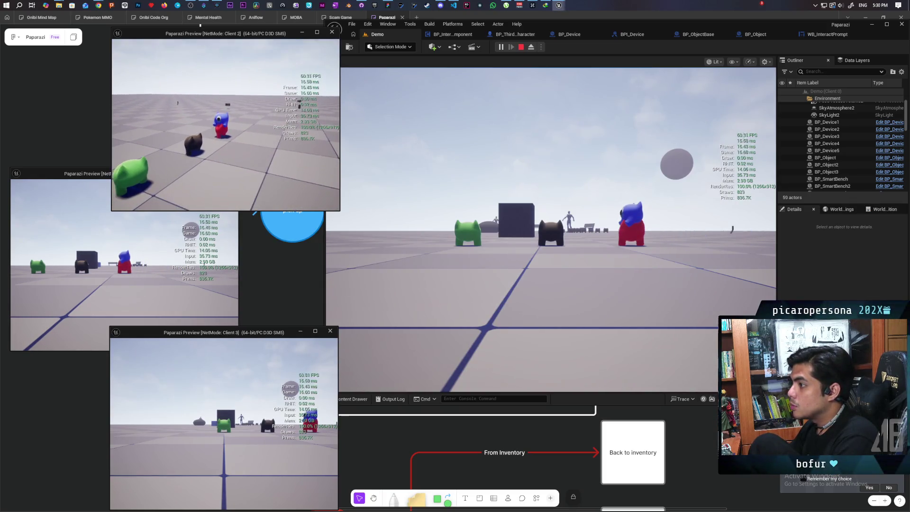
key("w")
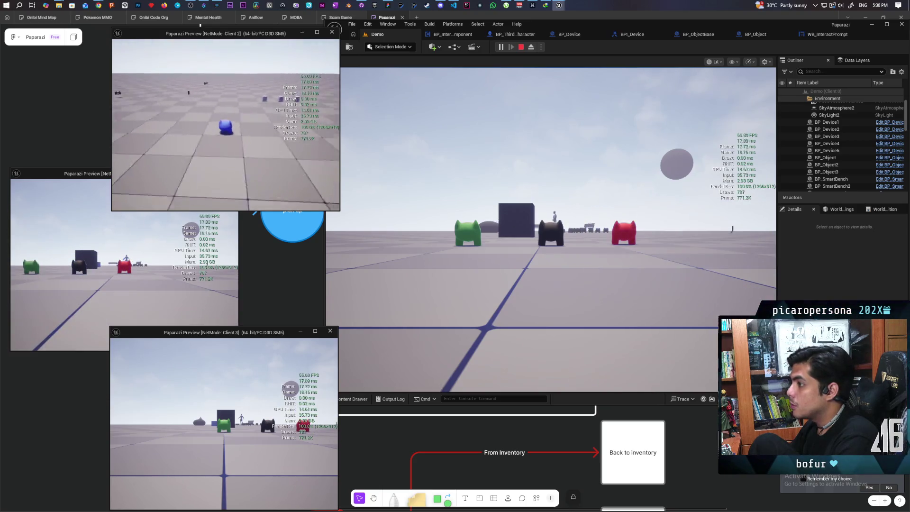
key("e")
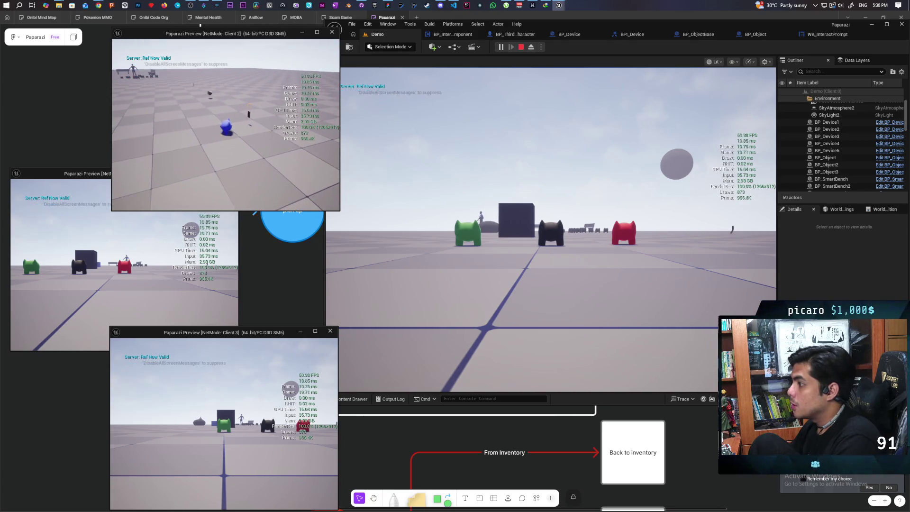
- Walk the main player up beside the blue character, then end the play session
left_click(458, 143)
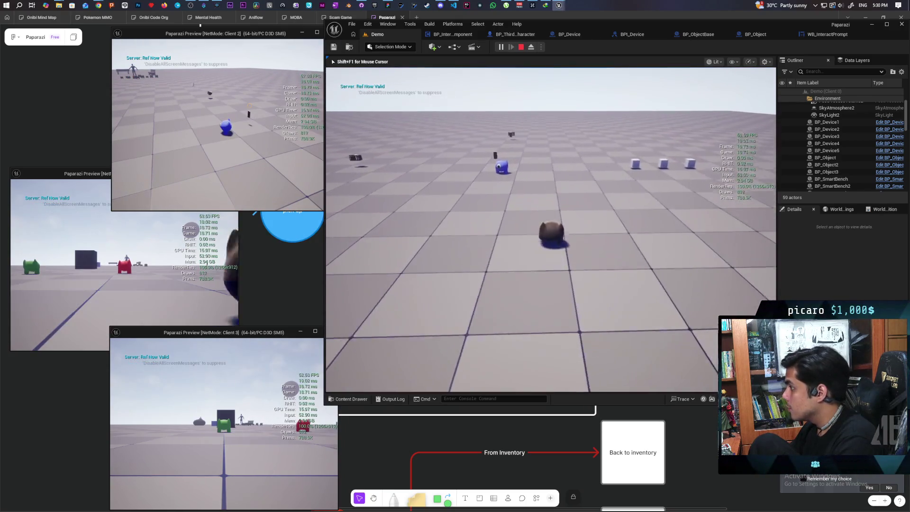
key("w")
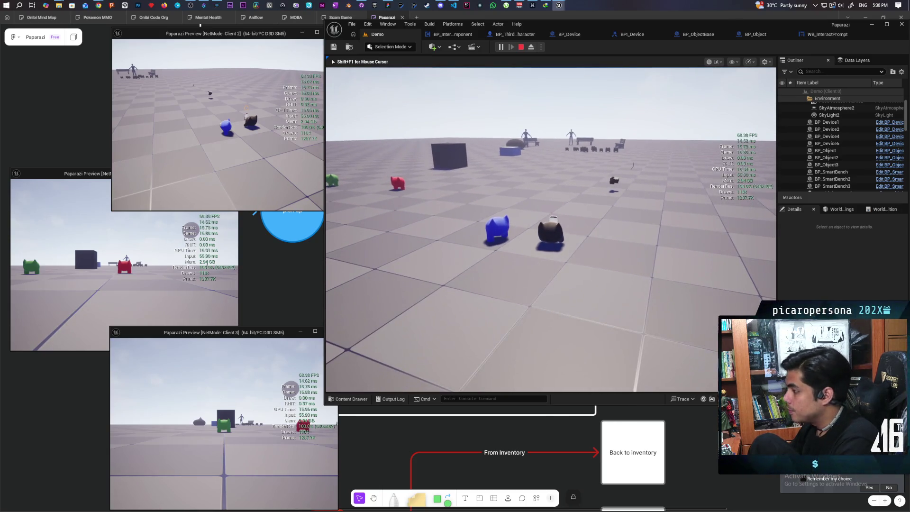
key("Escape")
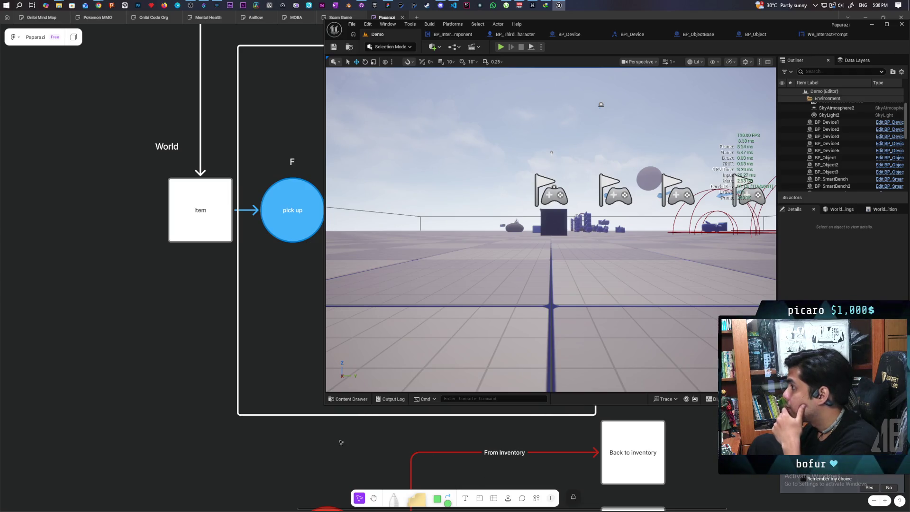
left_click(348, 399)
- Open the ABP_Oni animation blueprint from Content > Characters > Oni
left_click(653, 270)
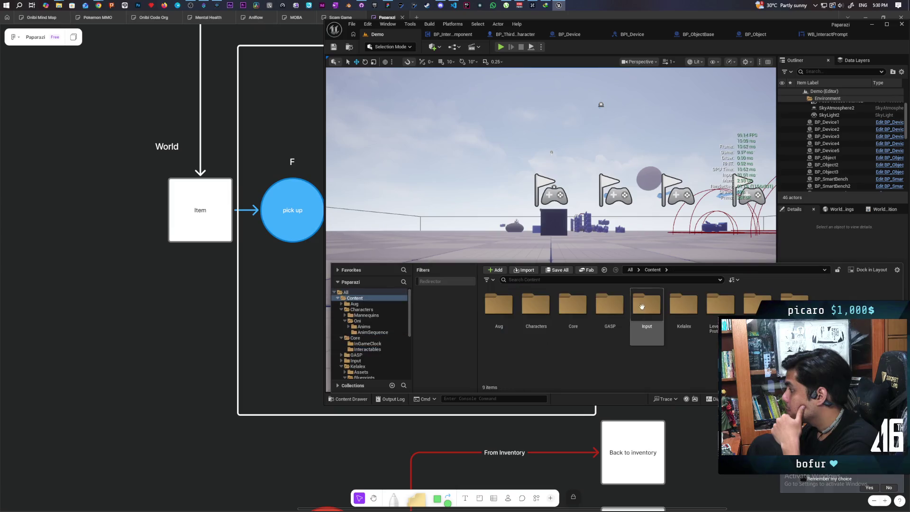
double_click(533, 312)
double_click(530, 318)
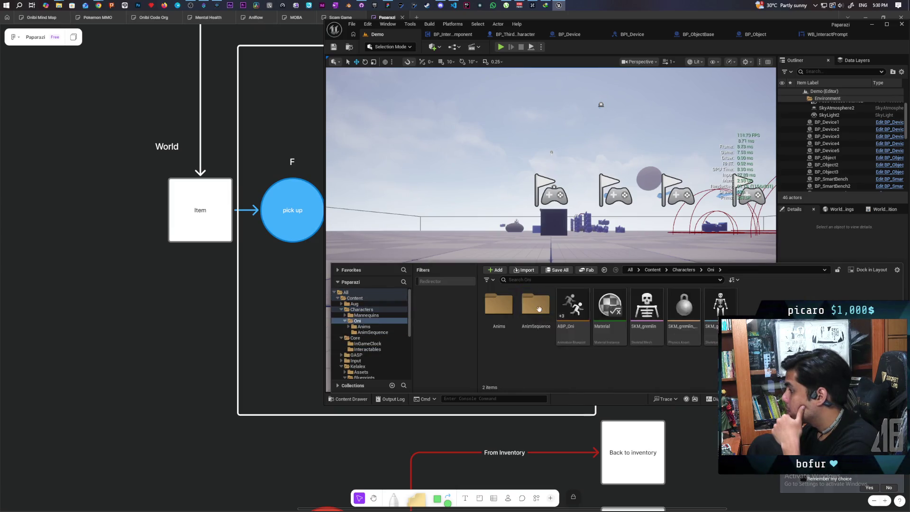
double_click(572, 310)
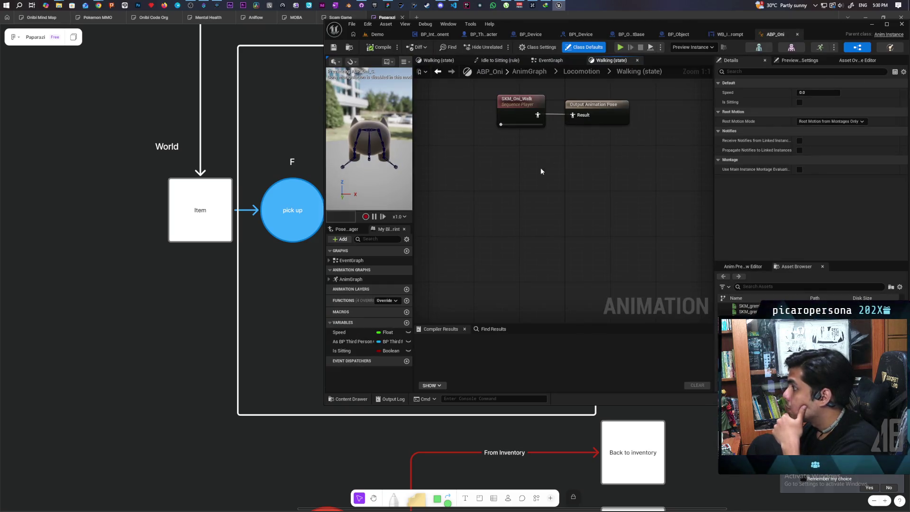
- Go to the Locomotion Sitting state and open its SKM_Oni_Sit animation
left_click_drag(541, 171, 457, 198)
left_click(584, 72)
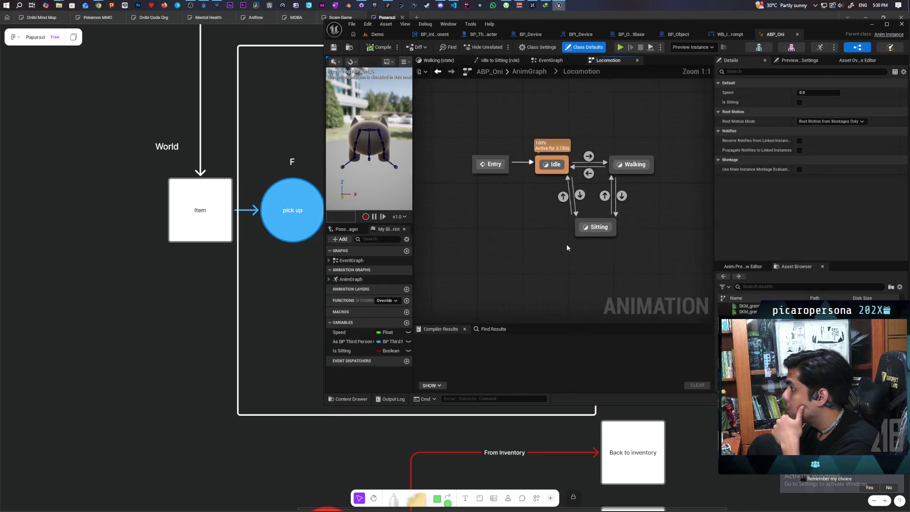
left_click(596, 227)
double_click(607, 236)
left_click_drag(559, 209, 540, 160)
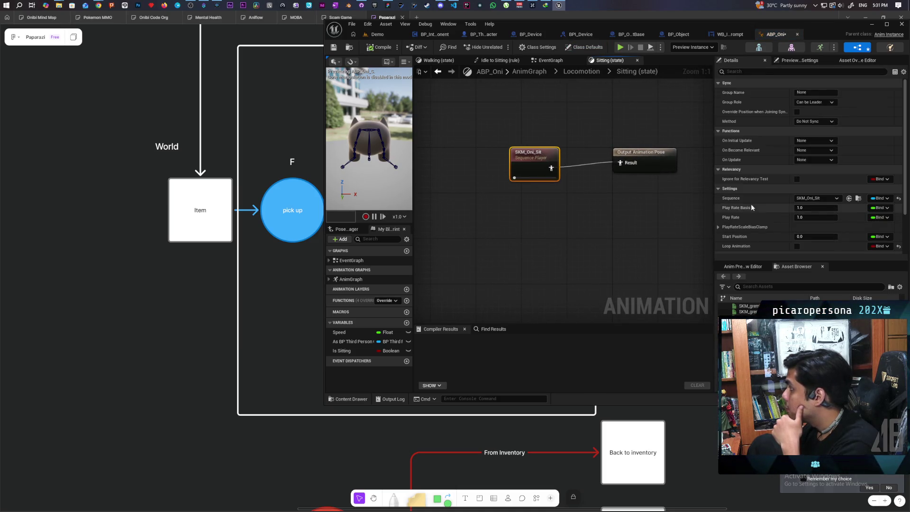
double_click(519, 166)
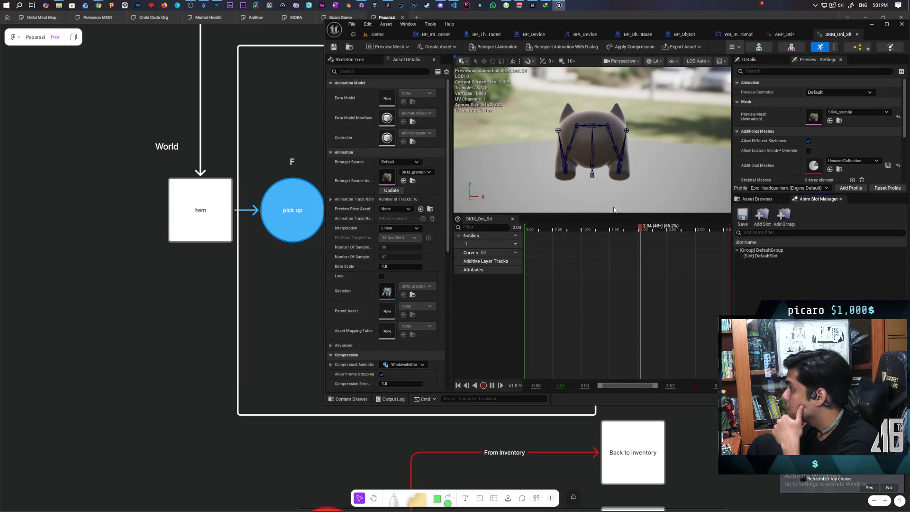
- Select the gremlin's Body bone with the preview rewound to the start and the editor maximized
mouse_move(559, 181)
left_mouse_down()
mouse_move(567, 156)
mouse_move(590, 144)
mouse_move(599, 151)
left_mouse_up()
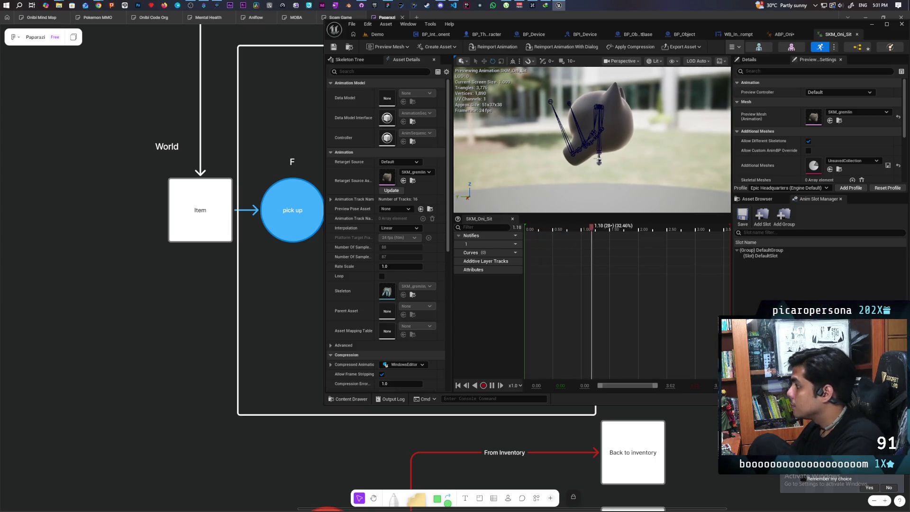
left_click(599, 152)
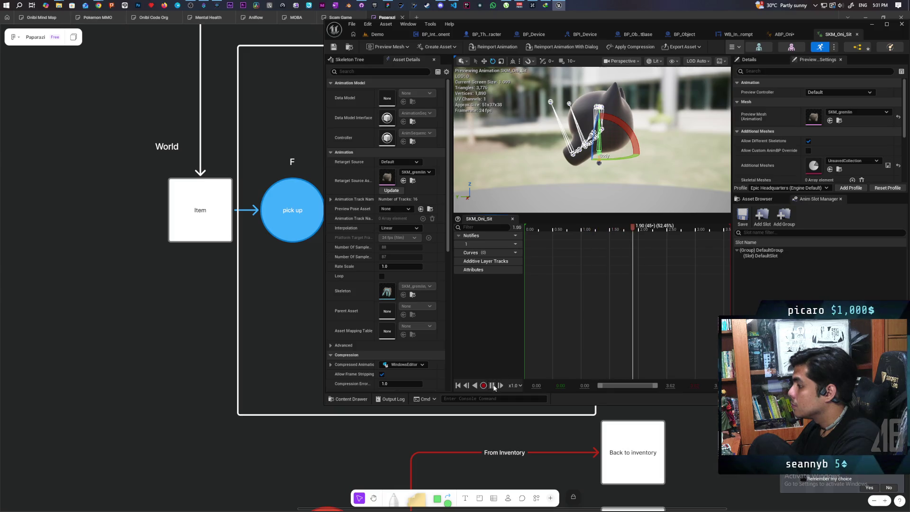
left_click_drag(633, 229, 526, 228)
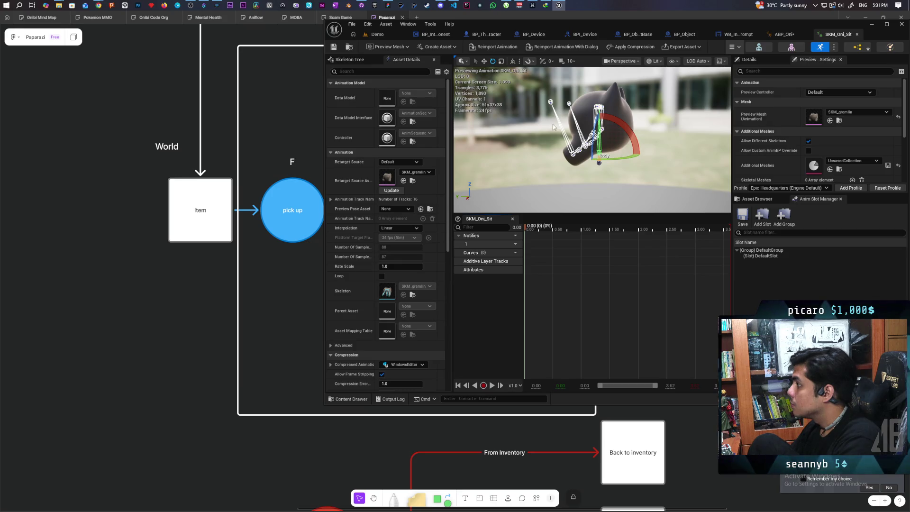
double_click(790, 21)
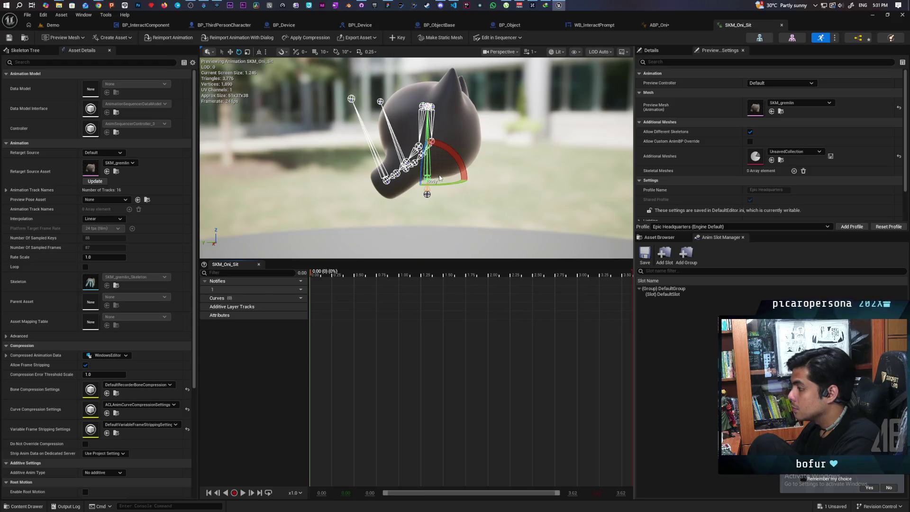
- Move the Body bone down along Z and key it as a Body additive track
key("w")
left_click_drag(426, 203, 425, 218)
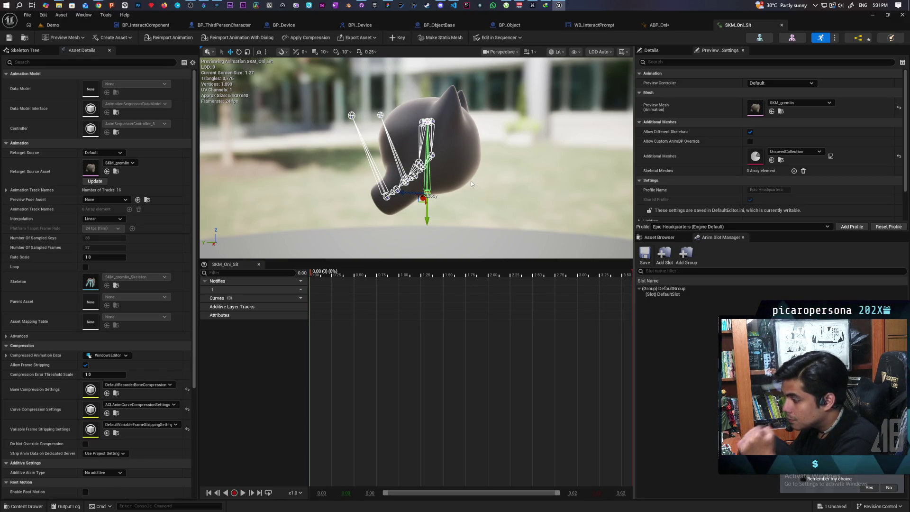
mouse_move(470, 181)
left_mouse_down()
mouse_move(454, 182)
mouse_move(474, 178)
mouse_move(465, 171)
mouse_move(400, 178)
left_mouse_up()
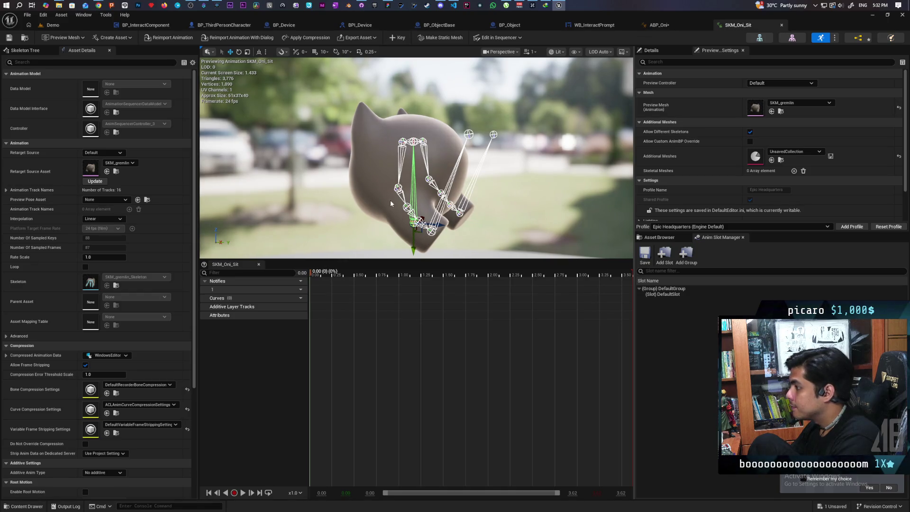
left_click(398, 189)
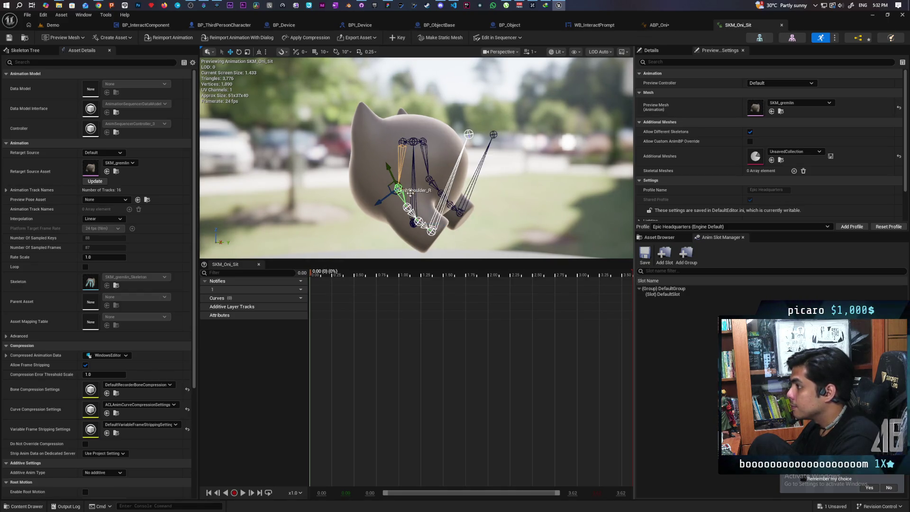
left_click(414, 197)
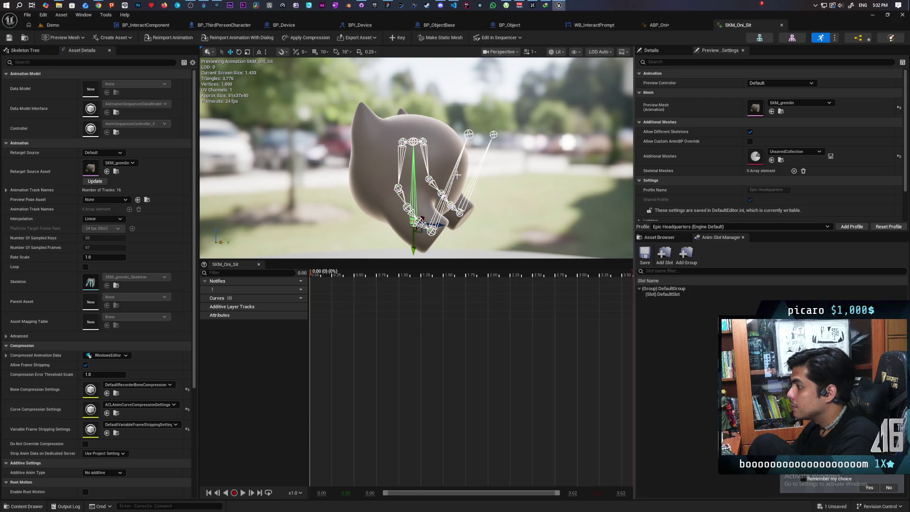
left_click(397, 38)
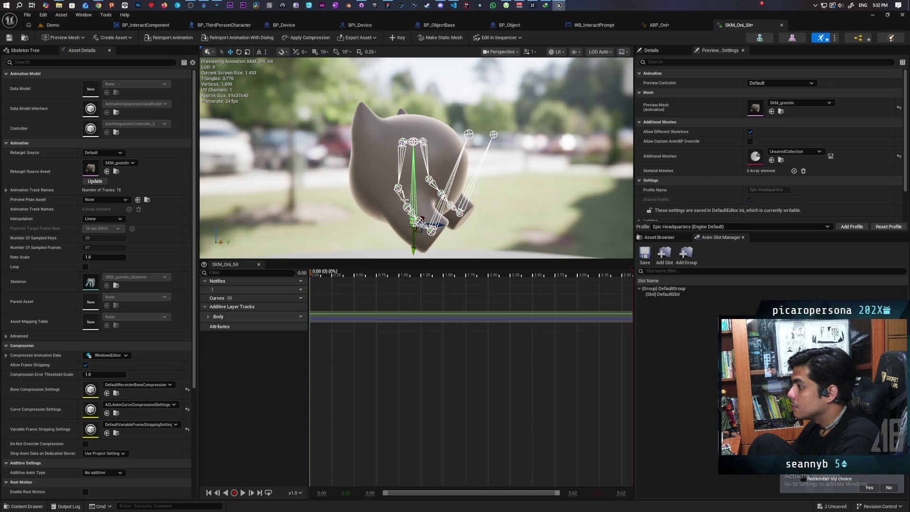
- Rotate the right shoulder bone to about -16.5° and key it as LimbShoulder_R
left_click(398, 188)
key("e")
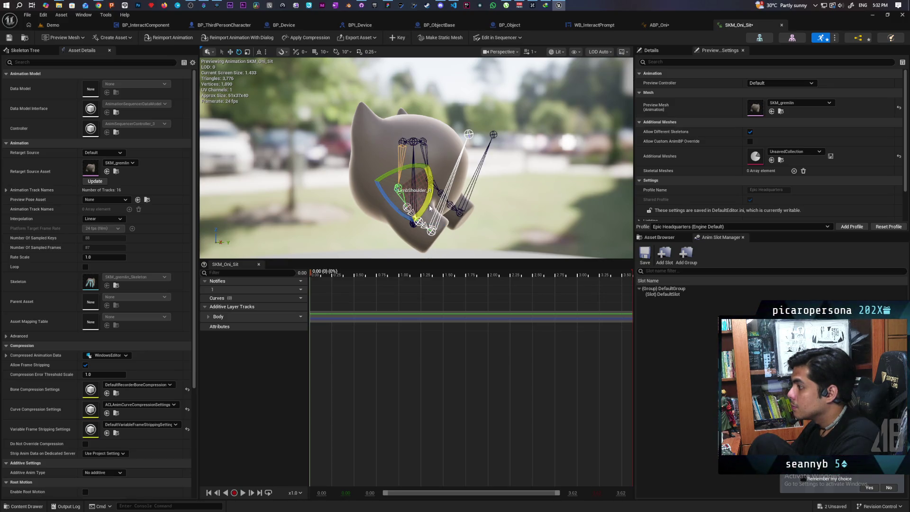
mouse_move(424, 203)
left_mouse_down()
mouse_move(312, 208)
mouse_move(488, 214)
mouse_move(493, 246)
mouse_move(512, 223)
left_mouse_up()
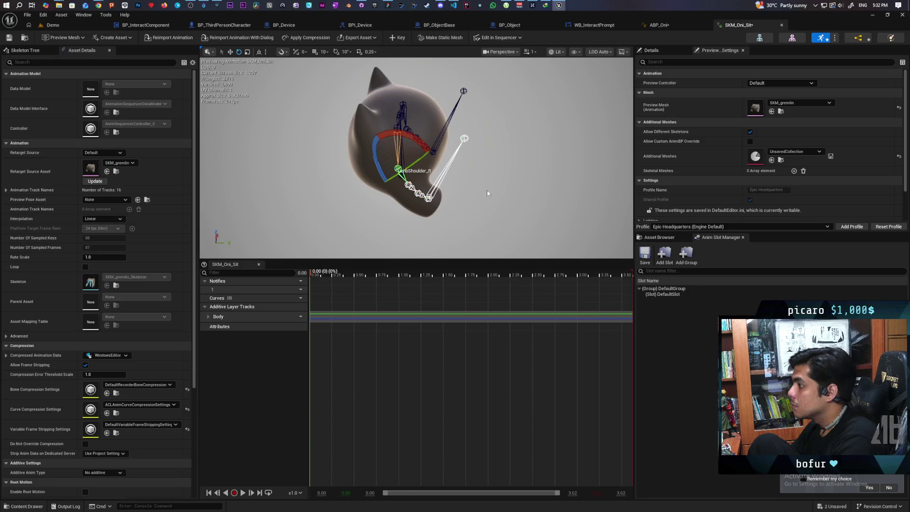
left_click_drag(418, 150, 372, 190)
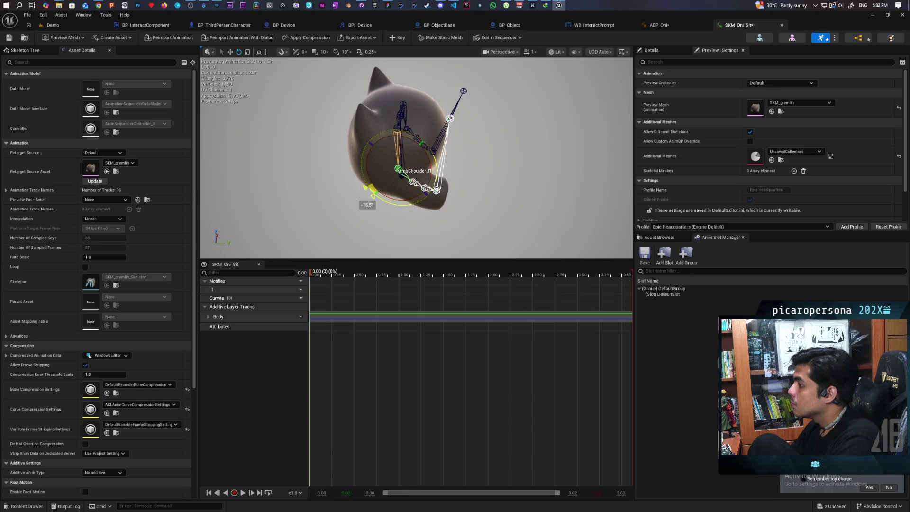
left_click_drag(371, 190, 521, 189)
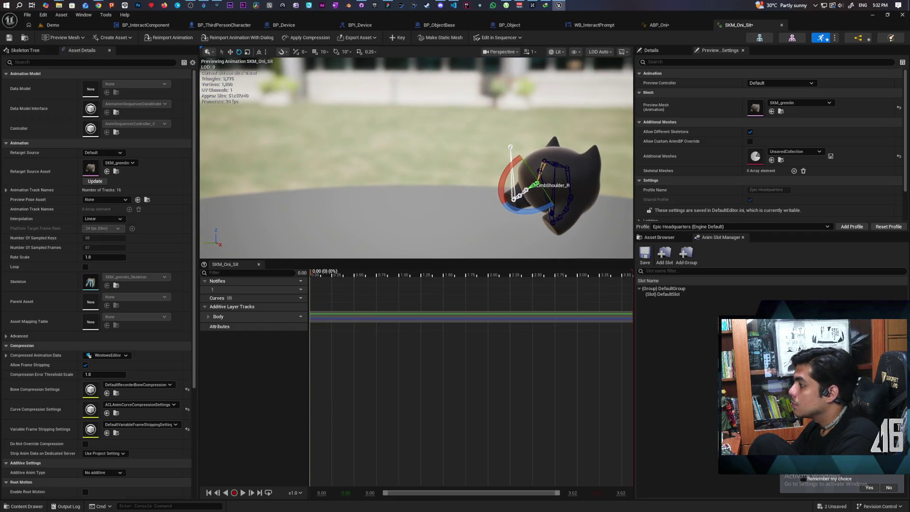
left_click(397, 38)
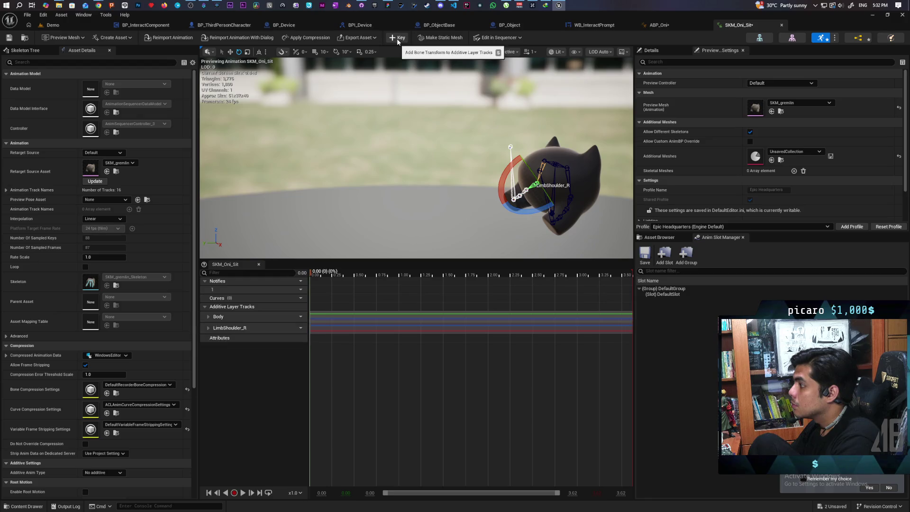
- Expand LimbShoulder_R > Rotation and open its Roll curve in the Curve Editor
left_click(209, 327)
left_click(212, 351)
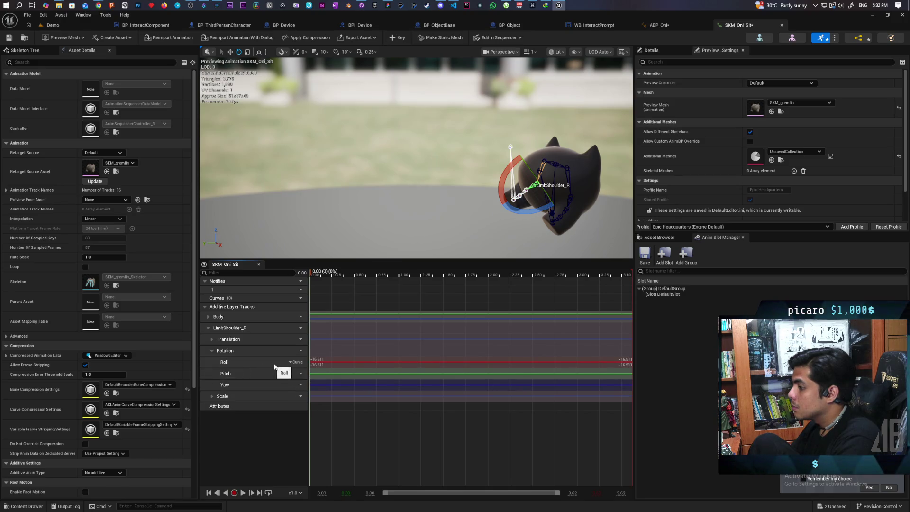
left_click(248, 363)
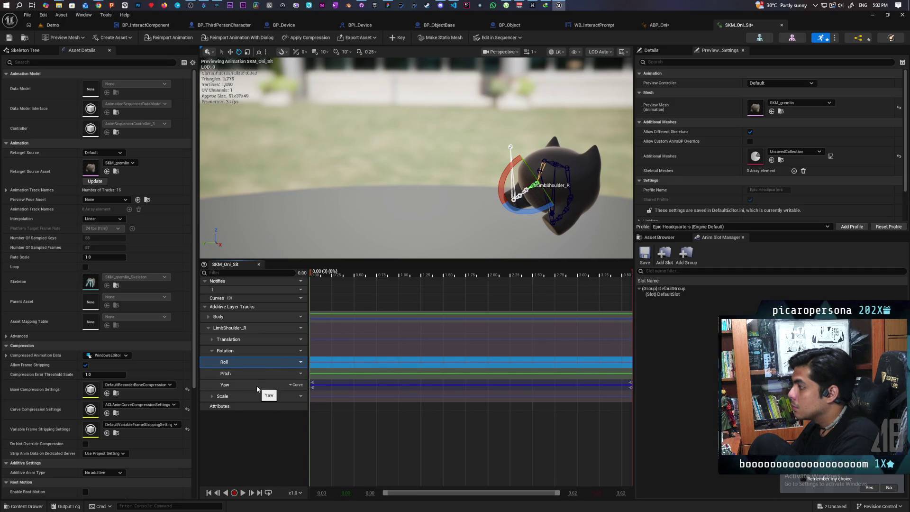
double_click(253, 363)
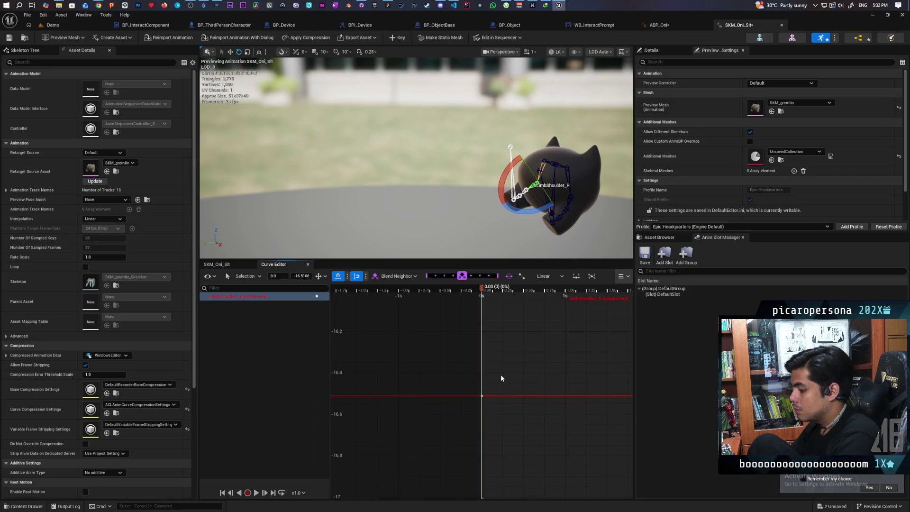
- Select the left shoulder bone and go back to the SKM_Oni_Sit track timeline
left_click(570, 201)
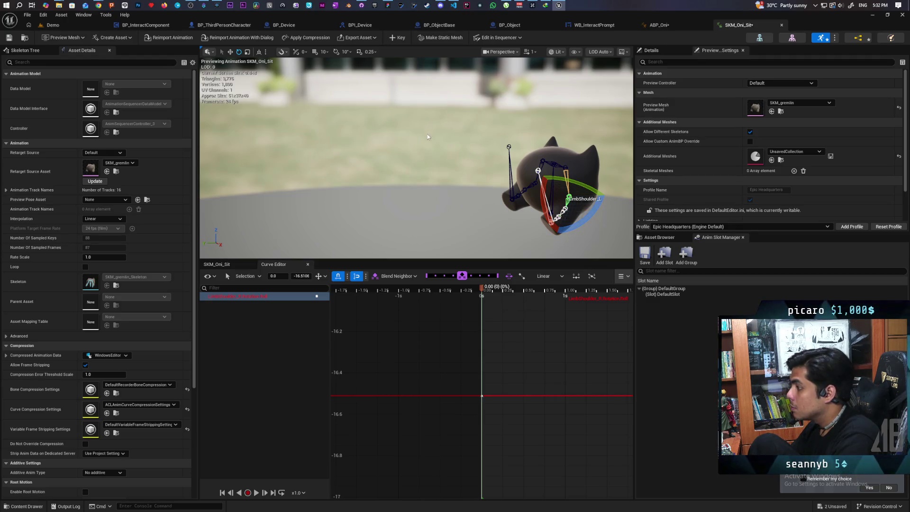
left_click(233, 265)
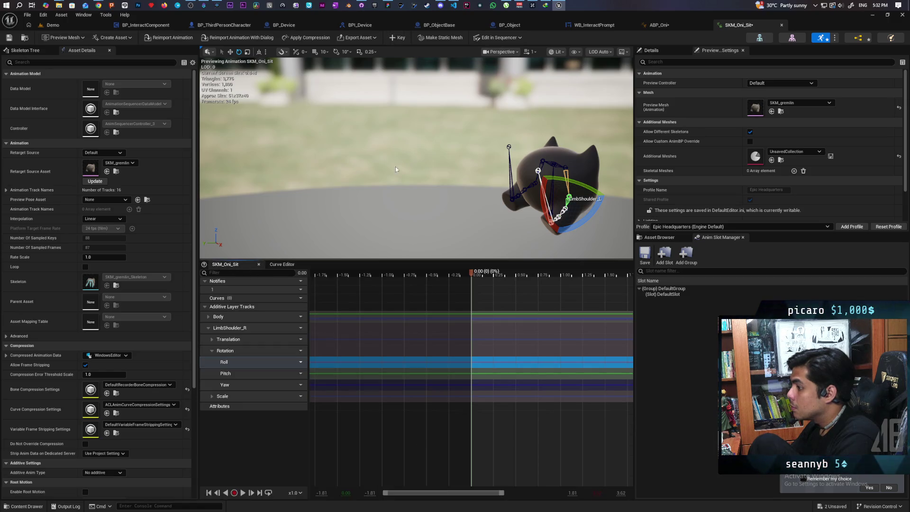
- Key the left shoulder as LimbShoulder_L and open its Rotation curves in the Curve Editor
left_click(397, 38)
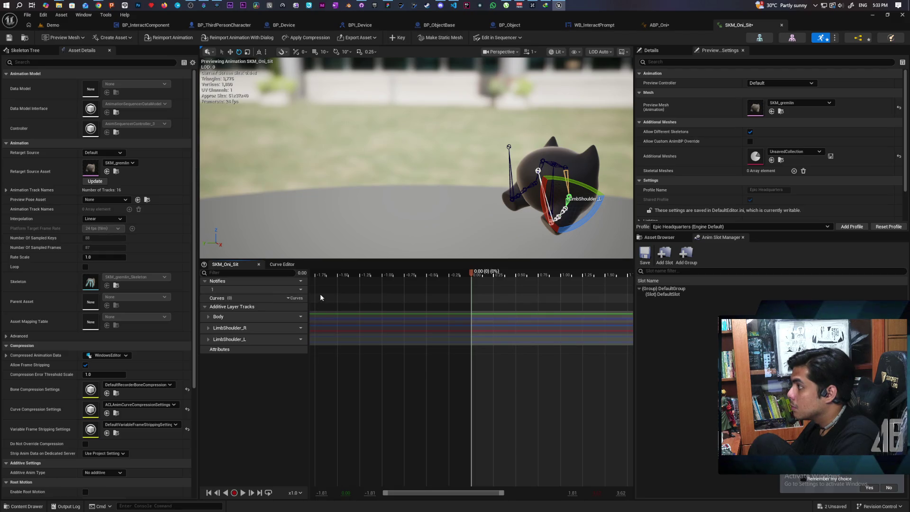
double_click(241, 340)
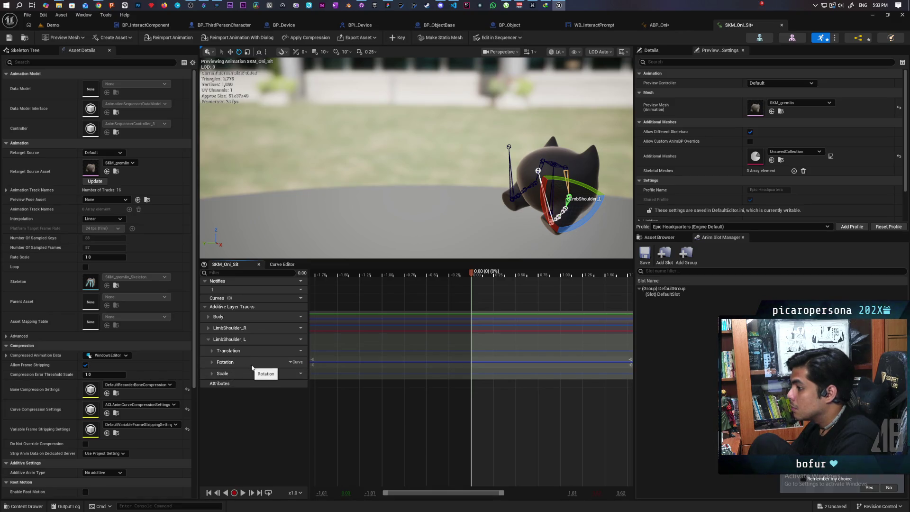
left_click(212, 362)
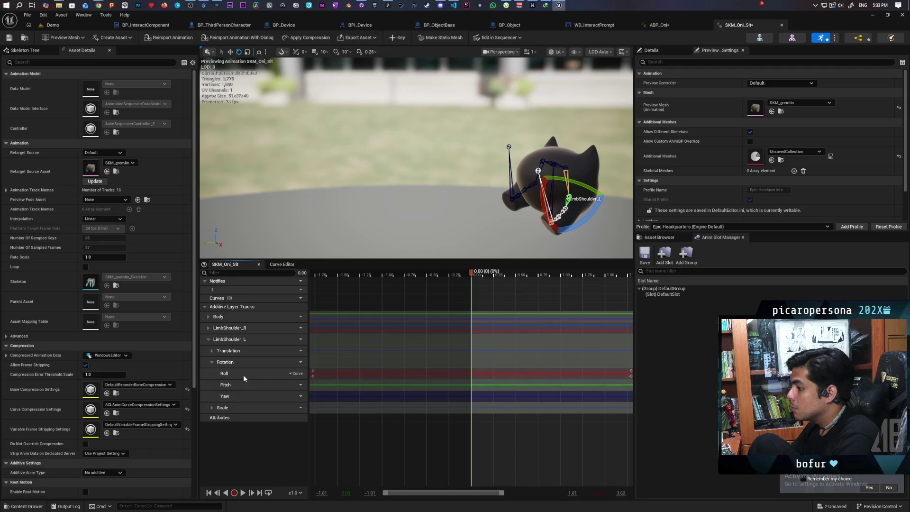
double_click(243, 375)
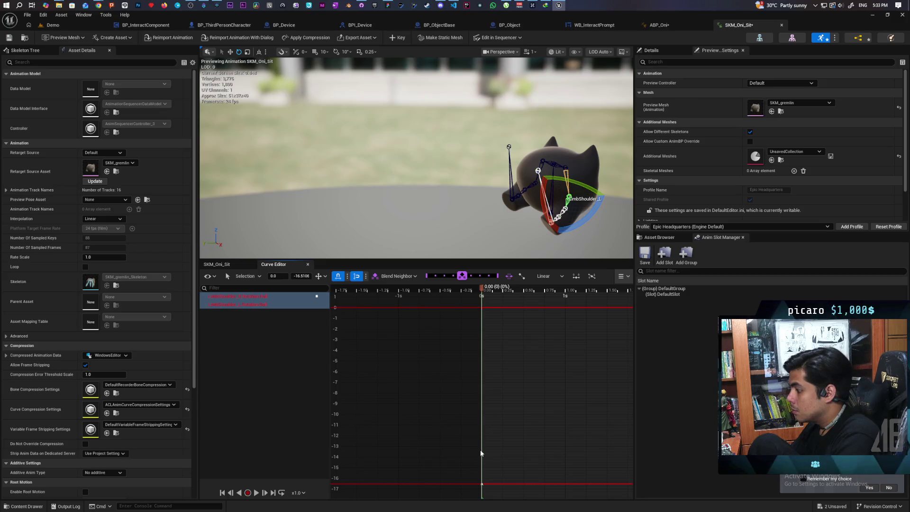
- Compare the LimbShoulder_L and LimbShoulder_R Roll curves, then save SKM_Oni_Sit
left_click(280, 304)
left_click(280, 297)
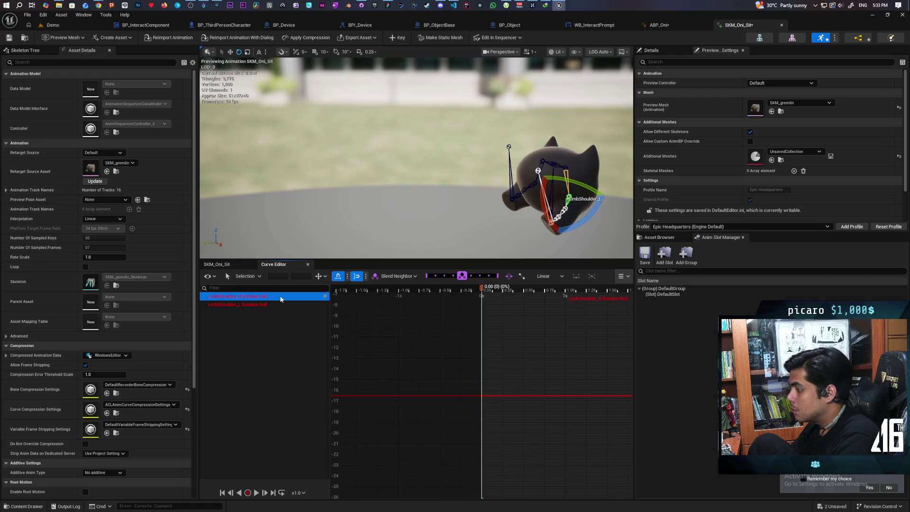
left_click(277, 304)
left_click(309, 297)
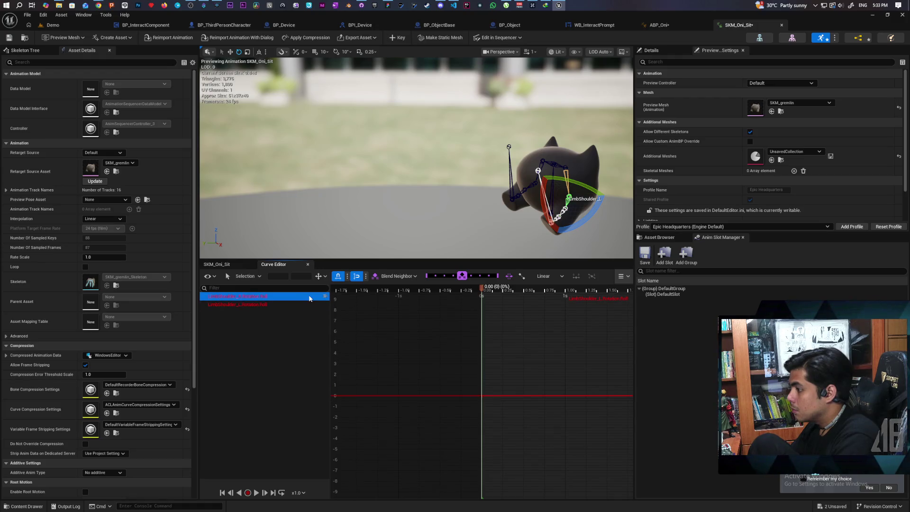
left_click(15, 41)
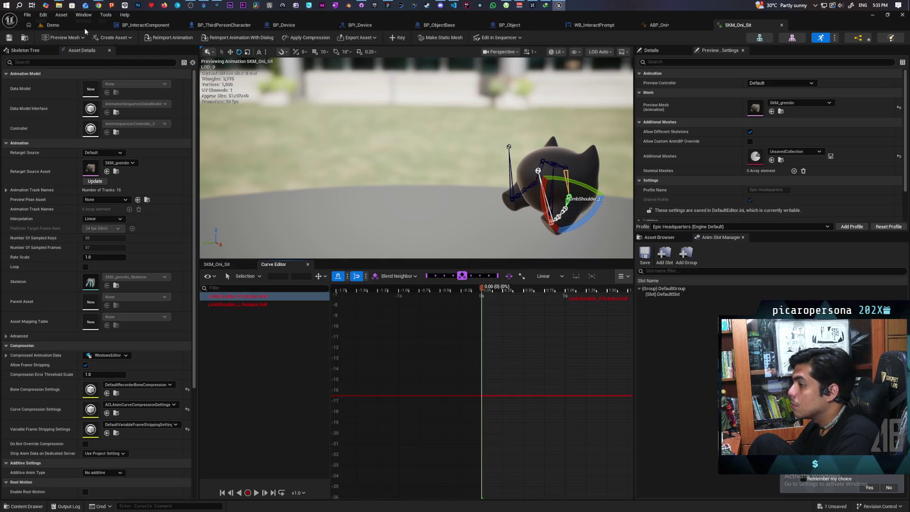
- Play-test the Demo level with several clients, circling the seated cat holding the phone, then stop
left_click(67, 25)
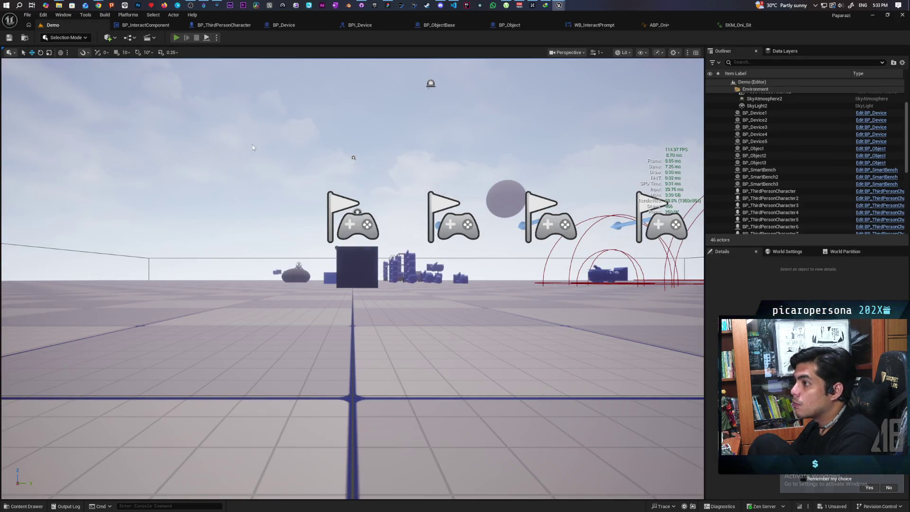
key("alt+p")
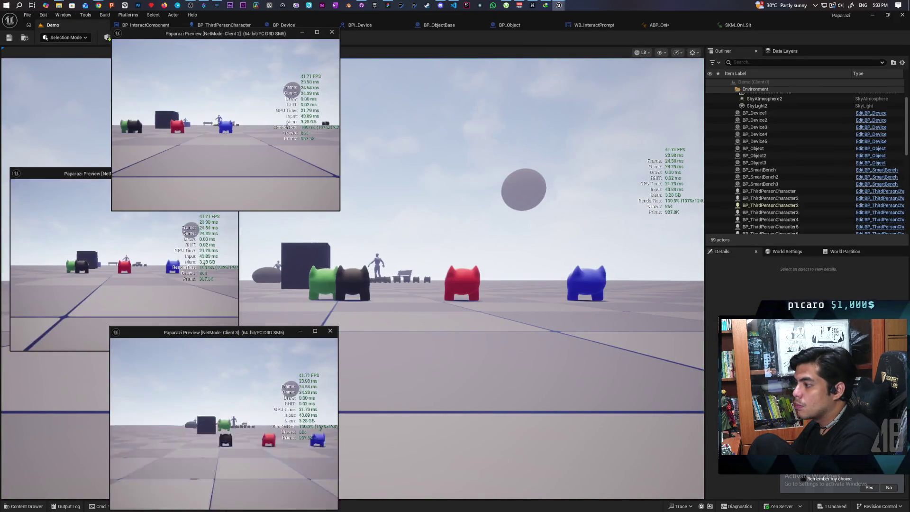
key("d")
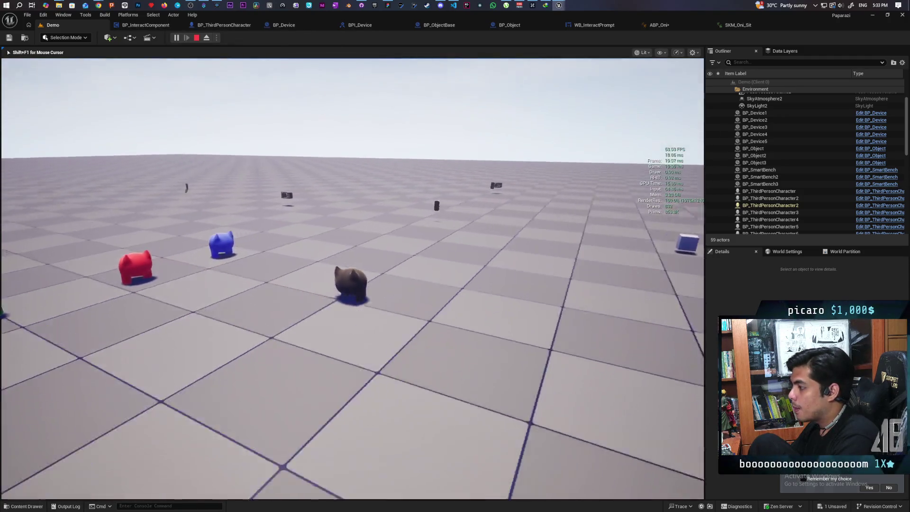
key("w")
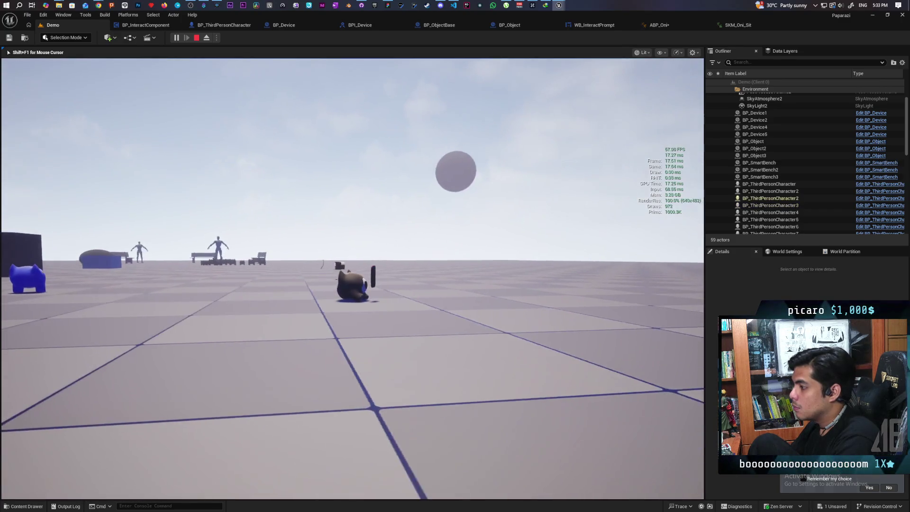
key("s")
key("a")
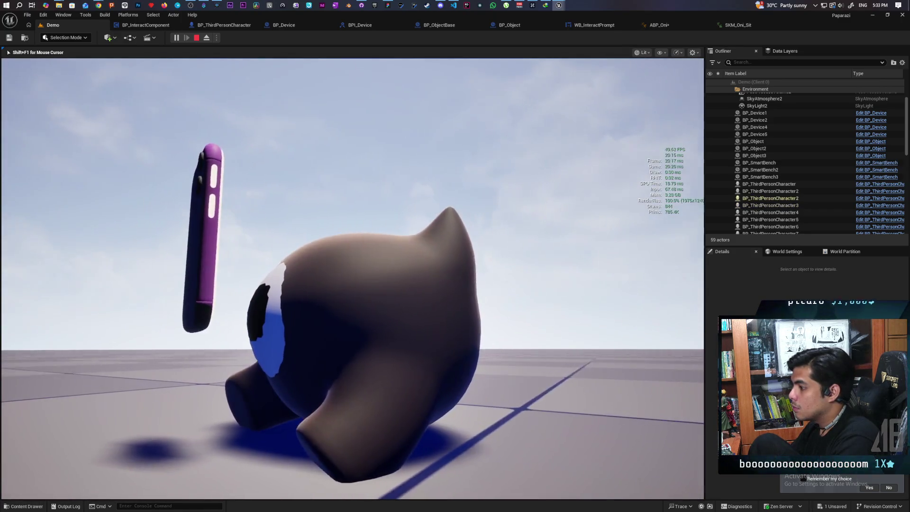
key("w")
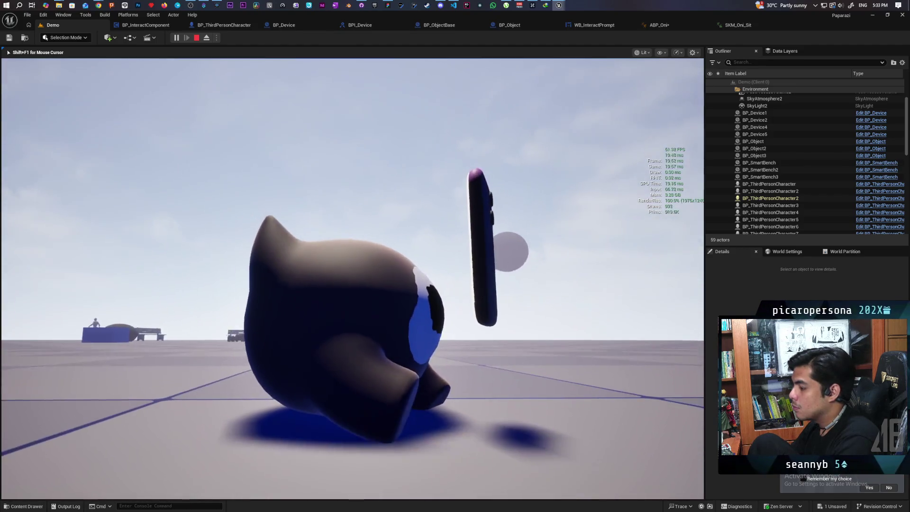
key("a")
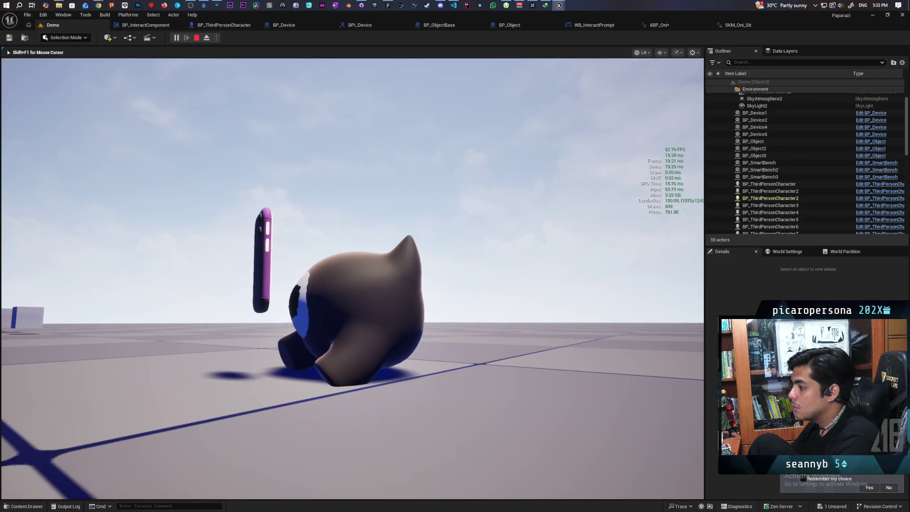
key("Escape")
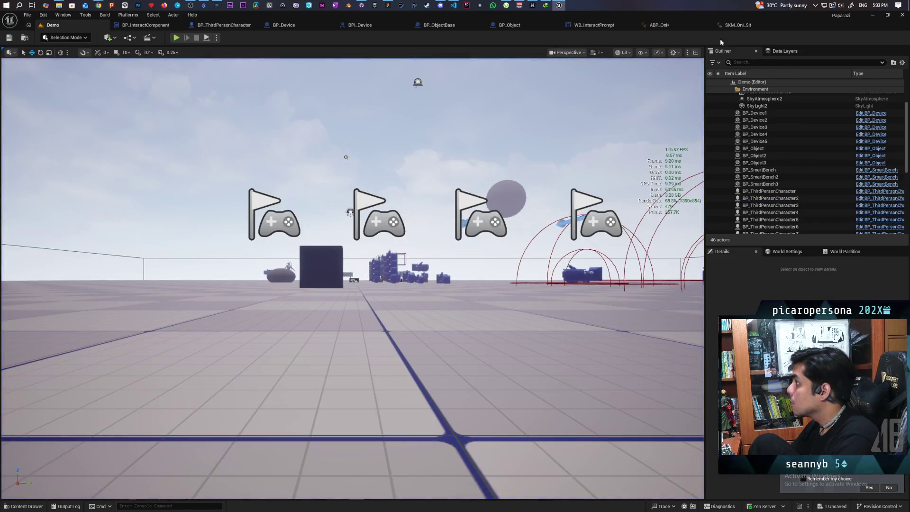
left_click(738, 24)
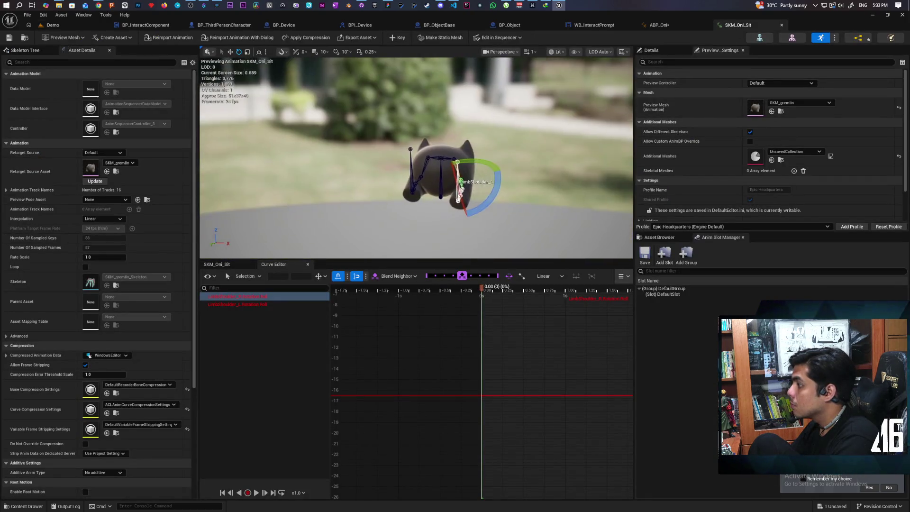
- Key the right and left LimbShoulder Rotation Roll curves at frame 0 and edit the left roll value
left_click_drag(453, 198, 453, 198)
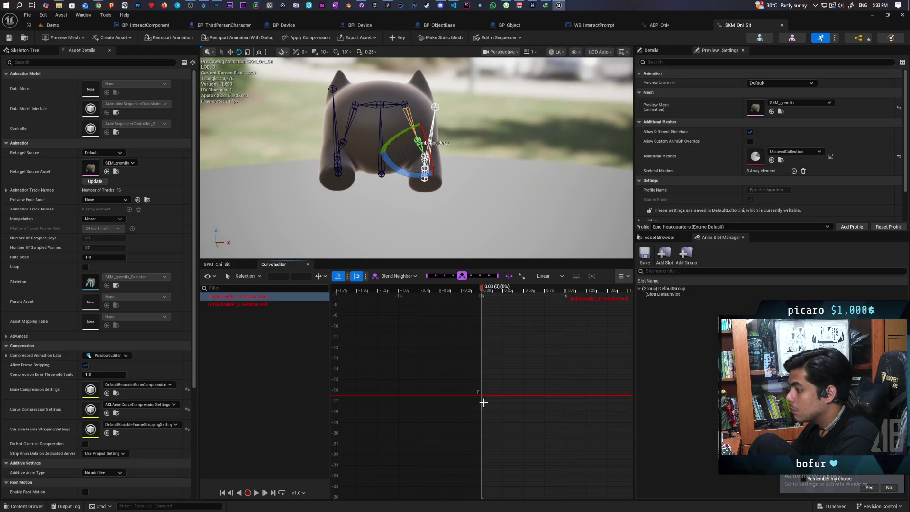
left_click(270, 305)
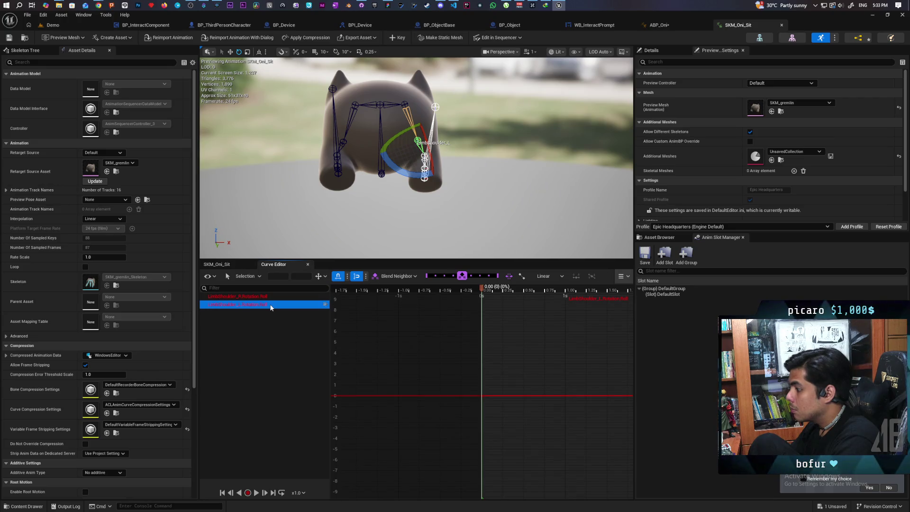
left_click(265, 296)
key("s")
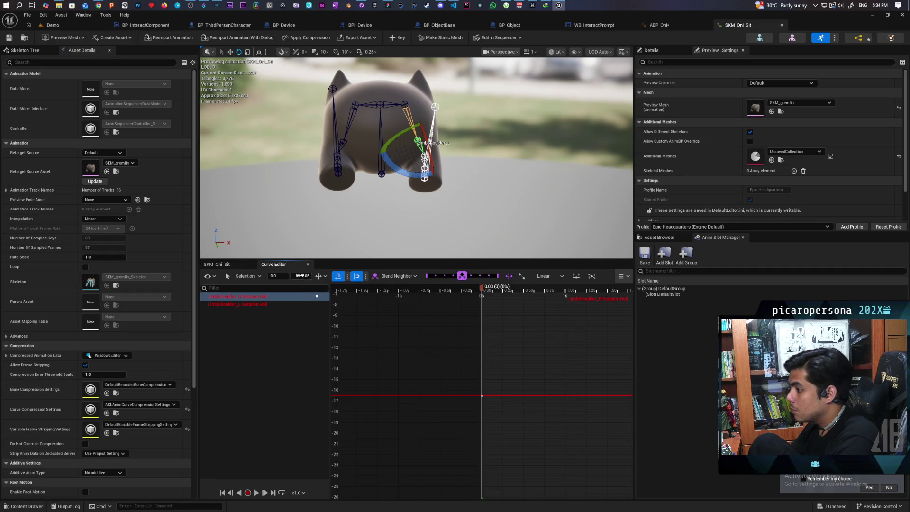
left_click(314, 305)
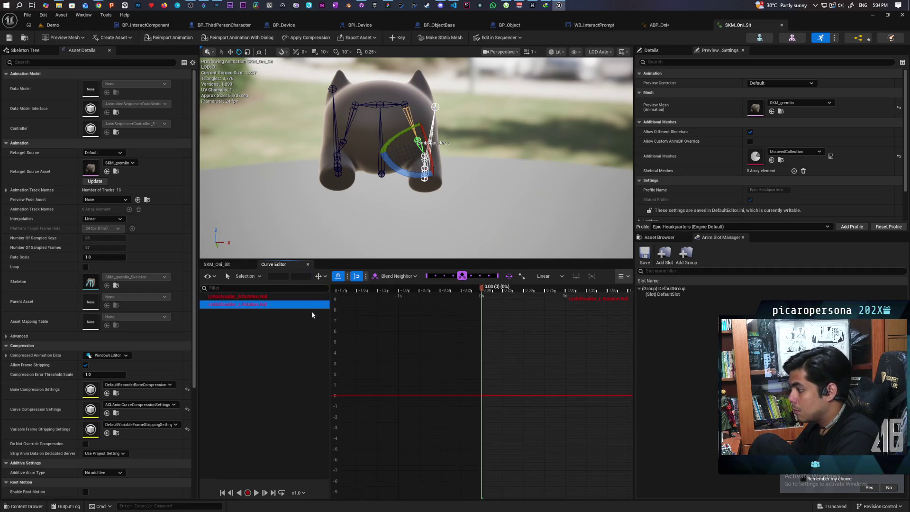
key("s")
left_click(307, 277)
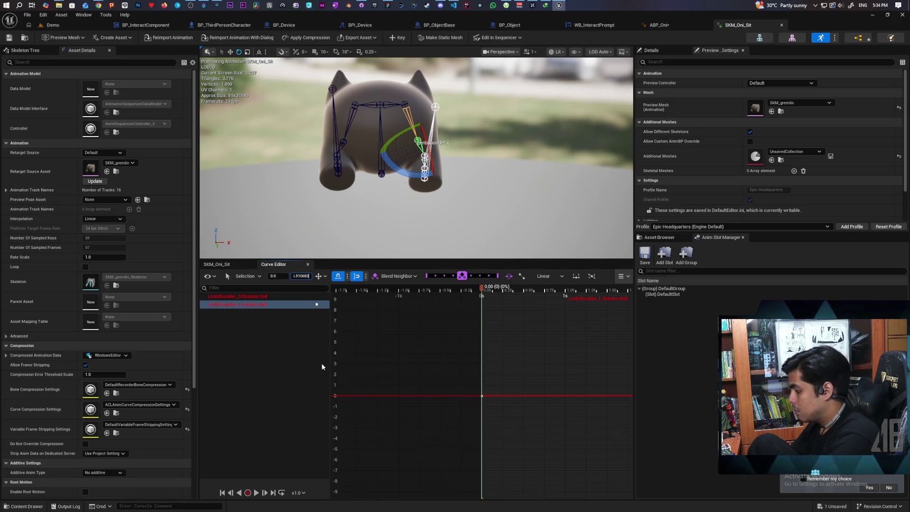
key("Return")
- Save SKM_Oni_Sit, undo the left shoulder rotation, save again, and return to the Demo level
left_click(9, 38)
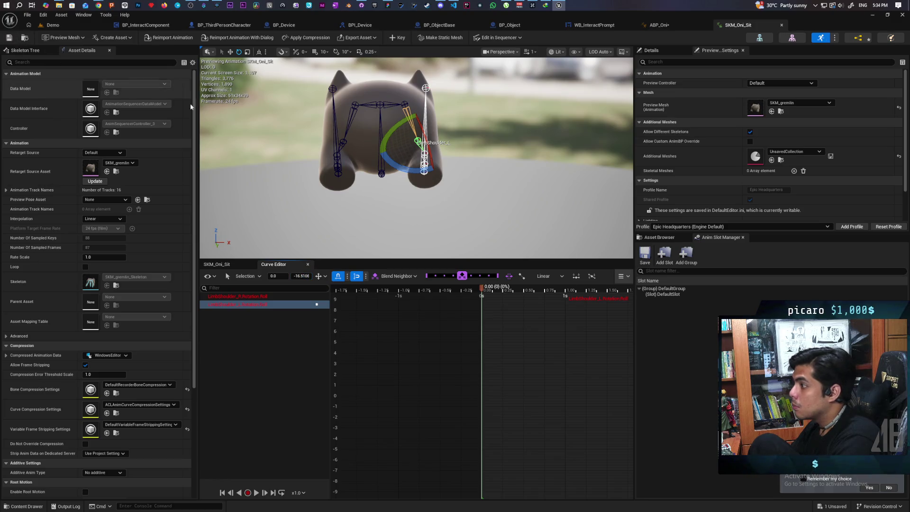
mouse_move(416, 189)
left_mouse_down()
mouse_move(398, 180)
mouse_move(419, 195)
mouse_move(426, 190)
mouse_move(378, 161)
mouse_move(426, 189)
mouse_move(384, 182)
mouse_move(436, 190)
mouse_move(387, 182)
left_mouse_up()
key("ctrl+z")
left_click(13, 39)
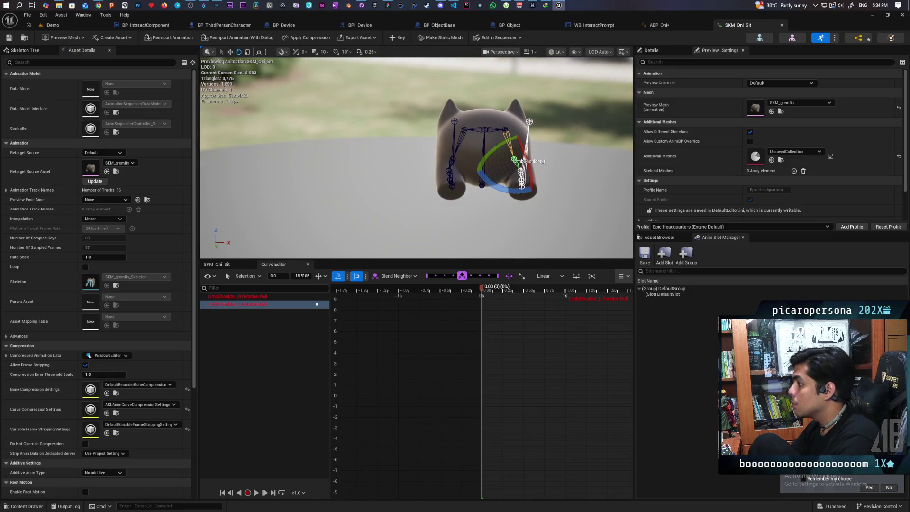
left_click(486, 163)
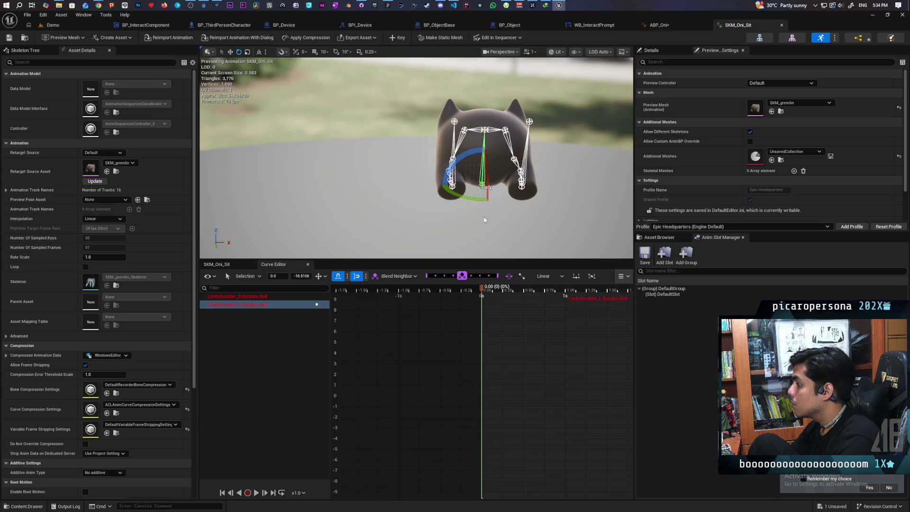
left_click(53, 25)
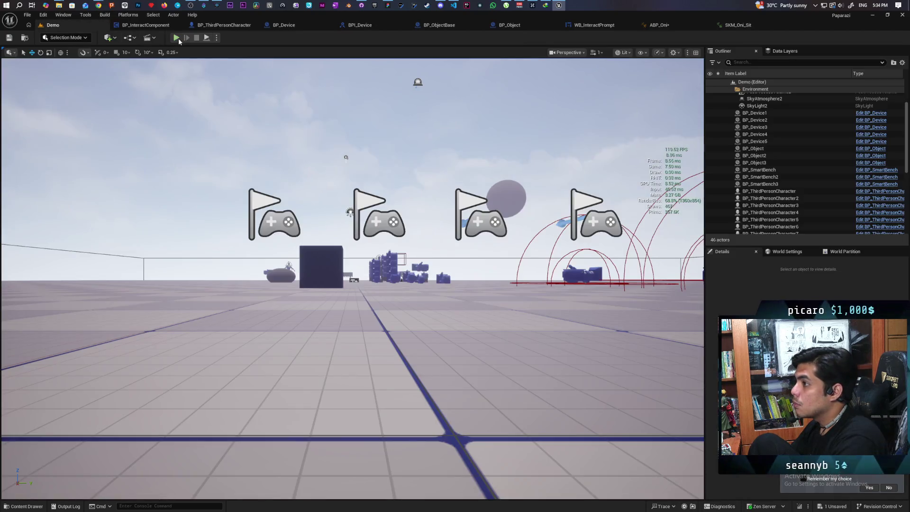
- Play in multiplayer, walk to the phone and sit holding it with F, move forward, then stop
key("alt+p")
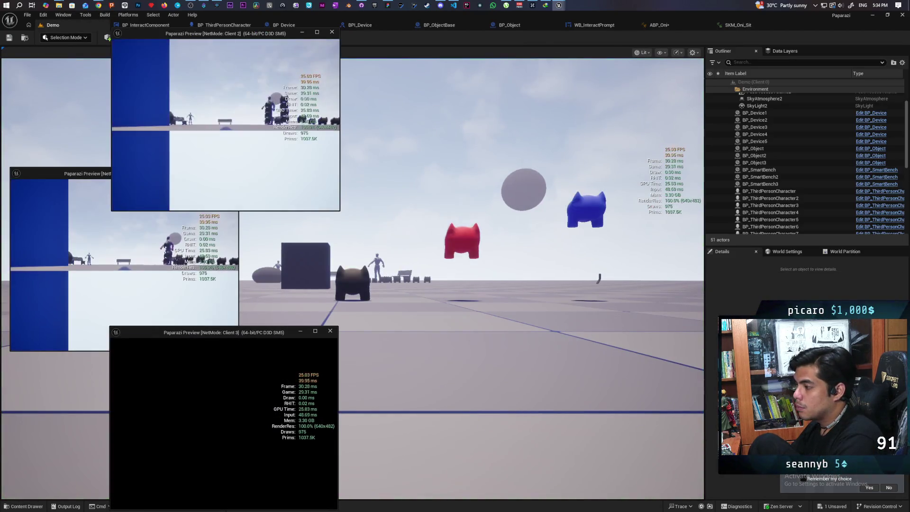
left_click(480, 335)
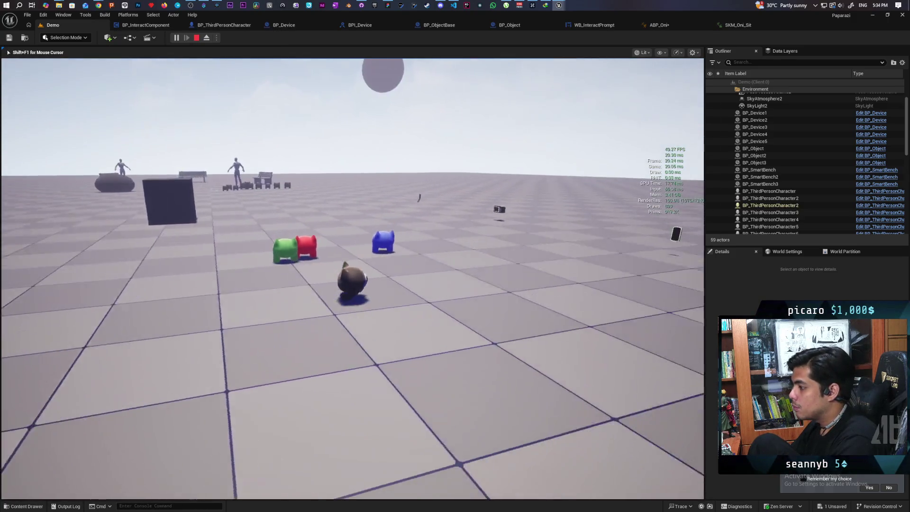
key("w")
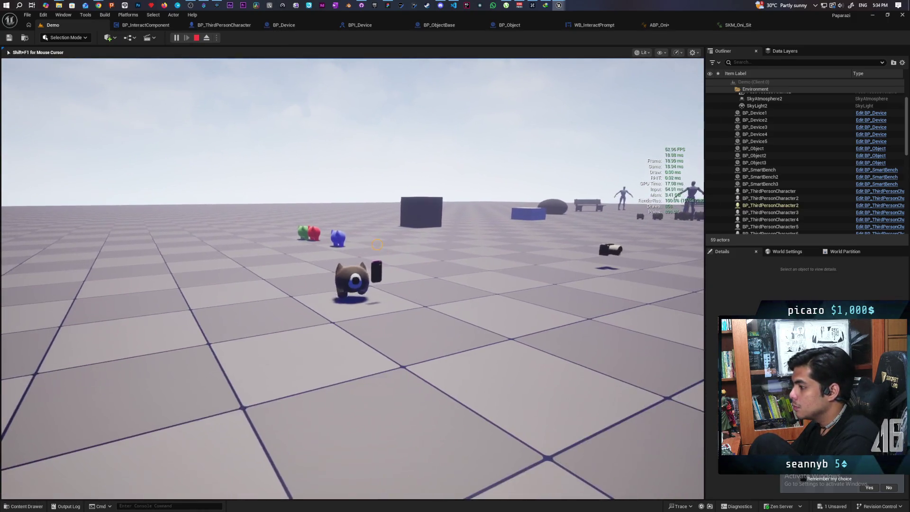
key("f")
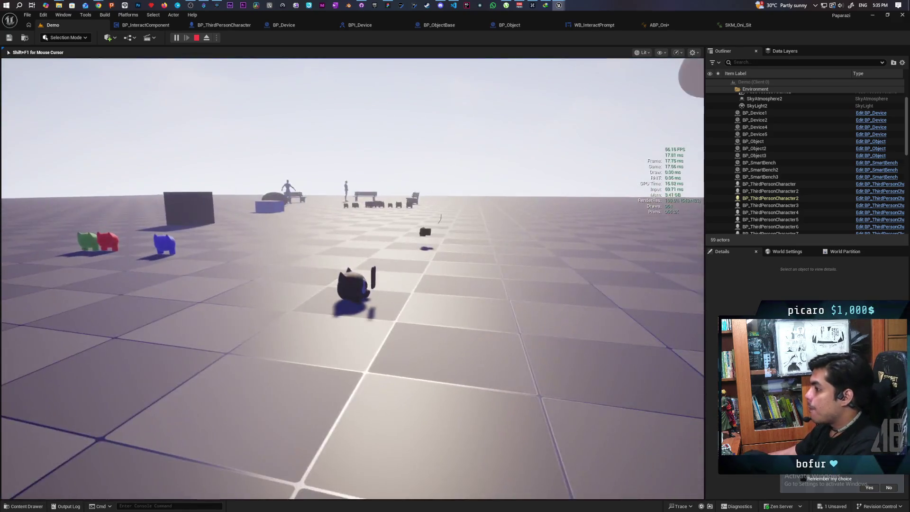
key("w")
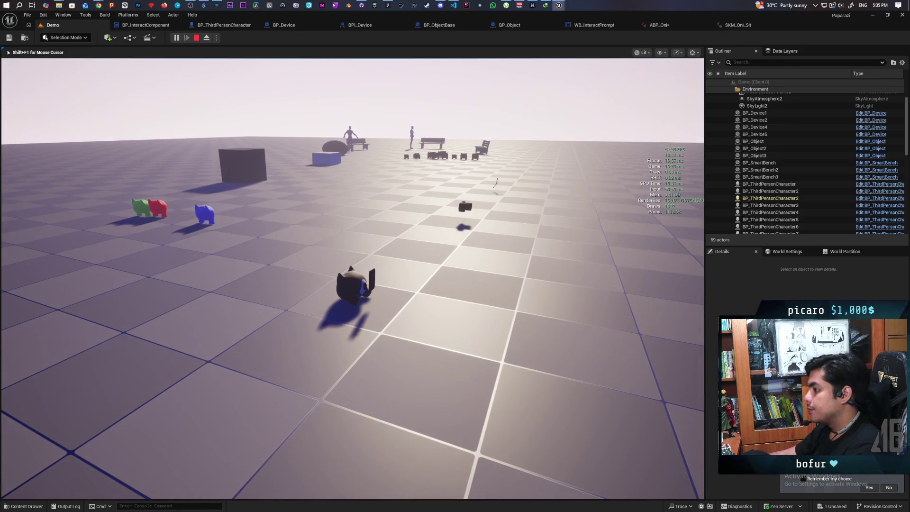
key("Escape")
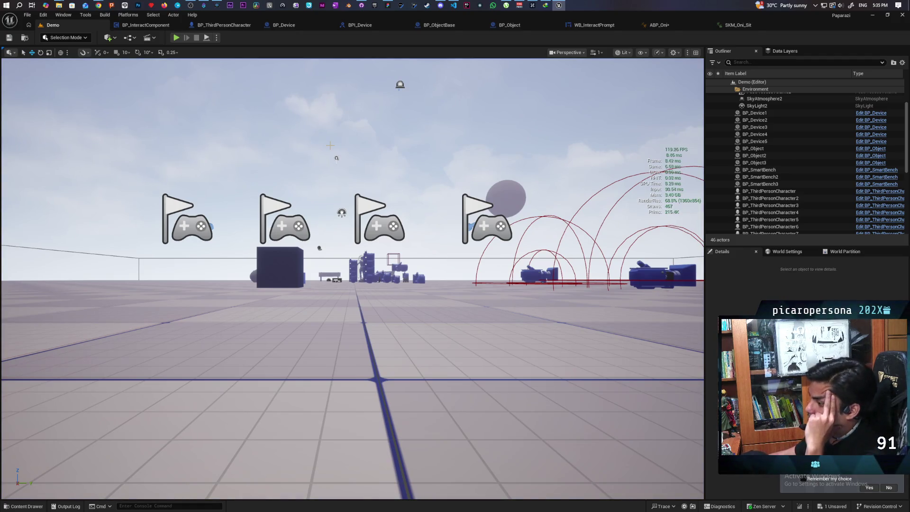
- Add an F9 breakpoint on the Interact event in BP_InteractComponent, then go back to the Demo level
mouse_move(348, 15)
left_mouse_down()
mouse_move(361, 40)
mouse_move(605, 21)
left_mouse_up()
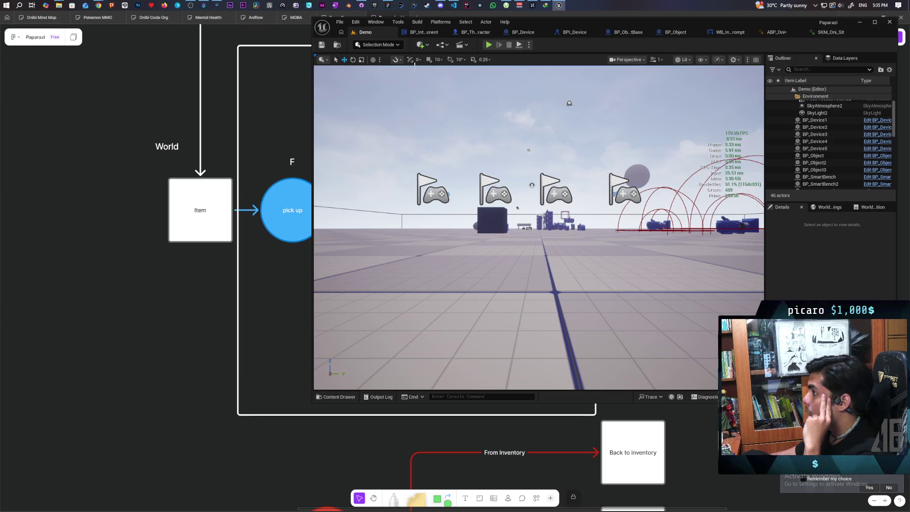
left_click(425, 32)
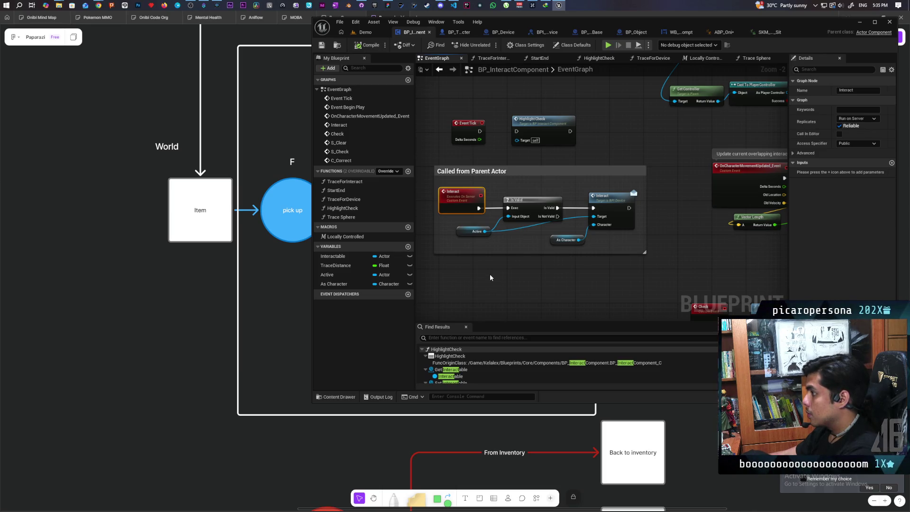
key("F9")
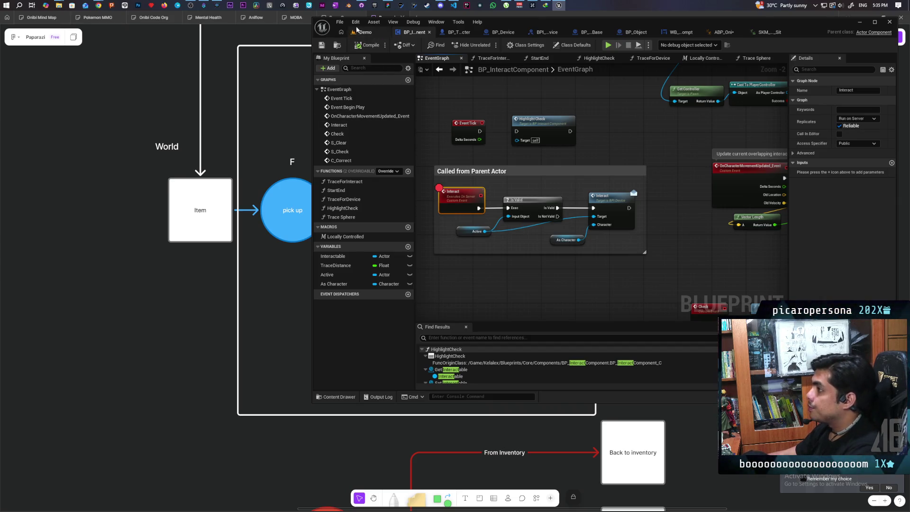
left_click(365, 32)
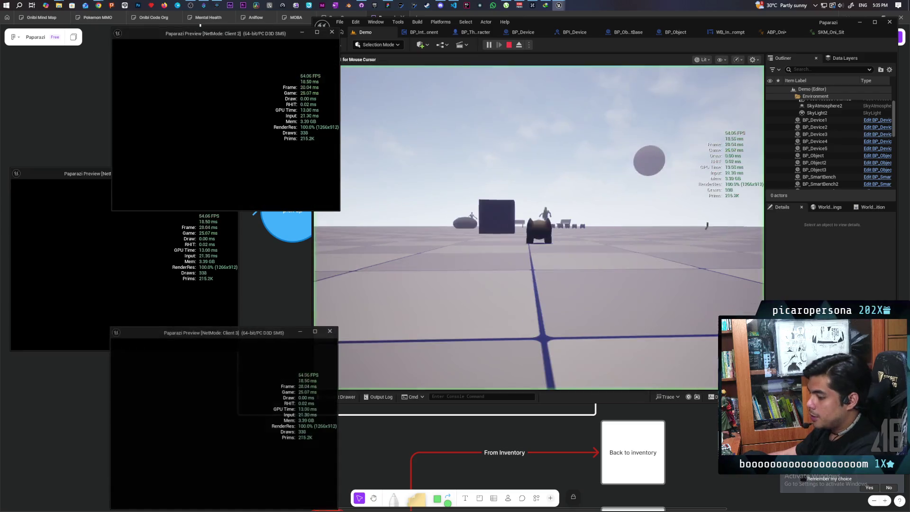
- In a multi-client session, walk Client 2's character to the smart phone, pick it up with F, then stop
key("alt+p")
key("alt+Tab")
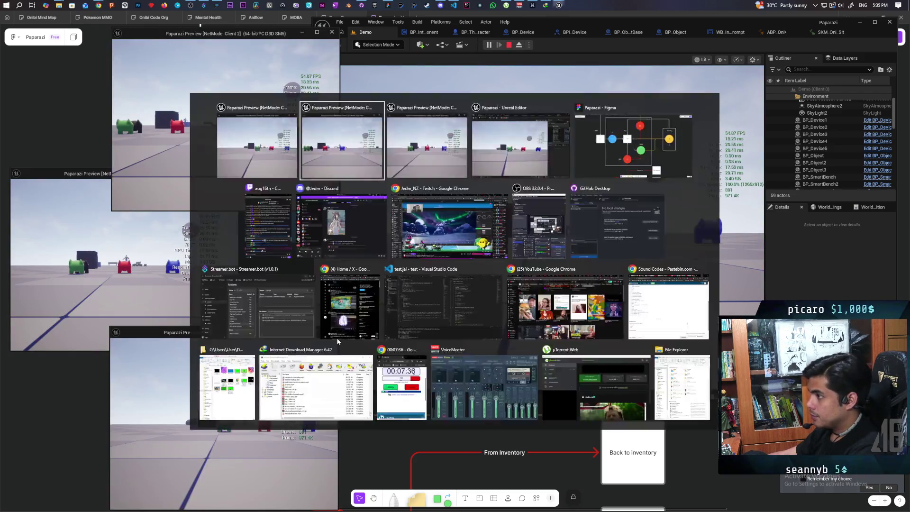
key("w")
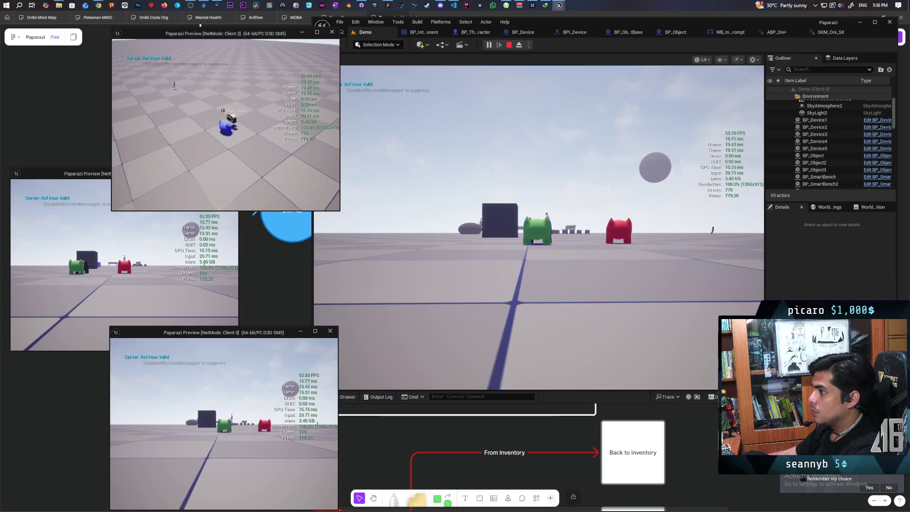
mouse_move(226, 124)
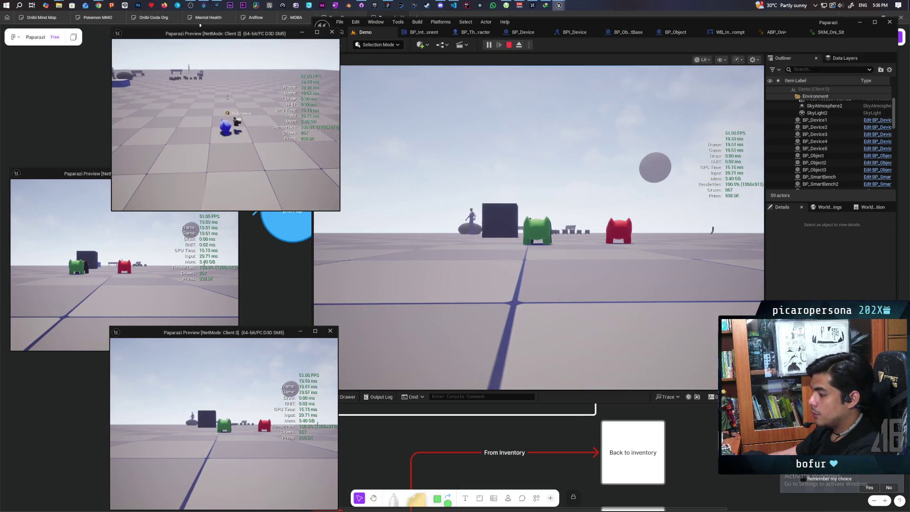
key("w")
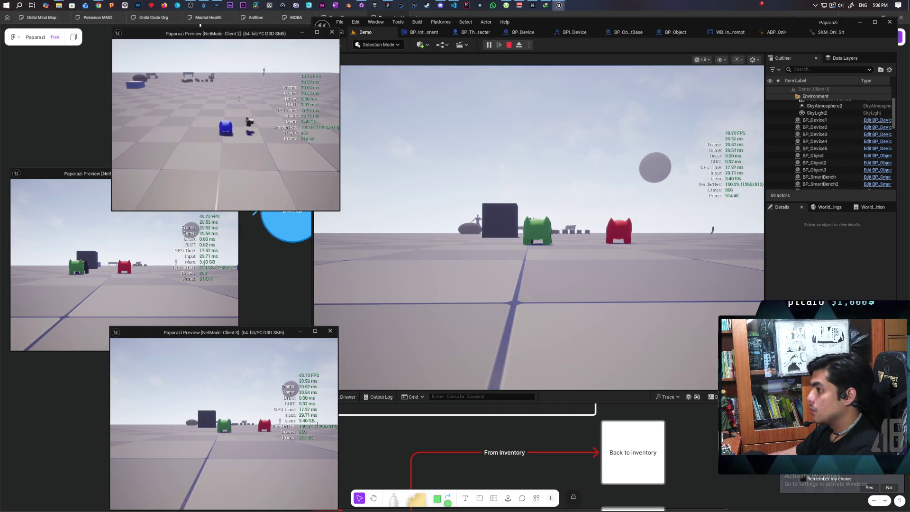
key("w")
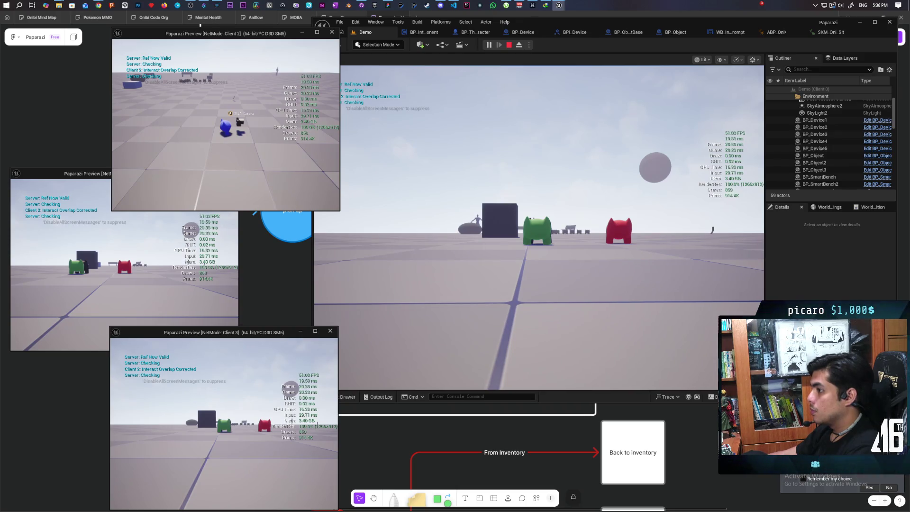
left_click(325, 166)
key("w")
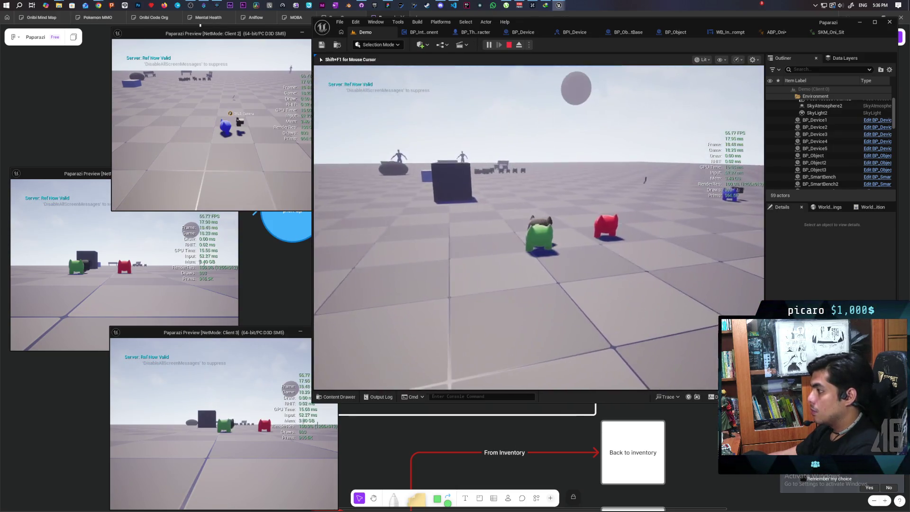
key("w")
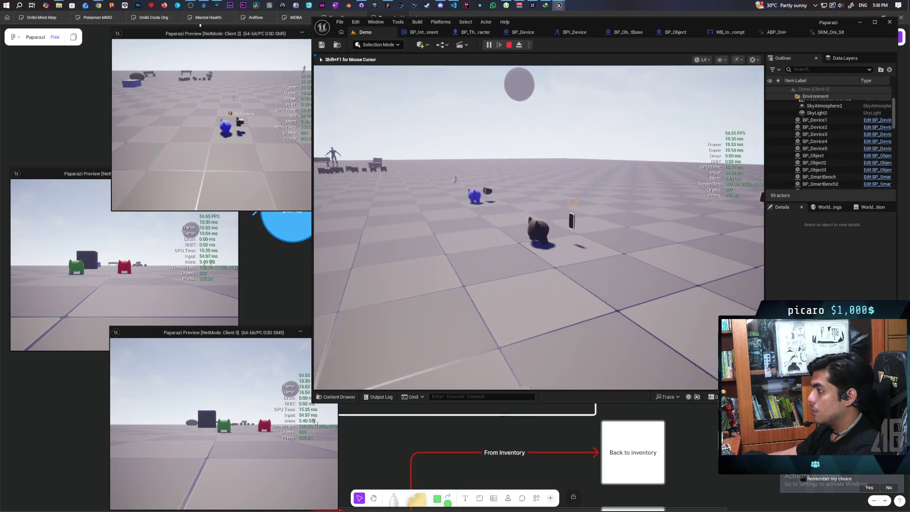
key("f")
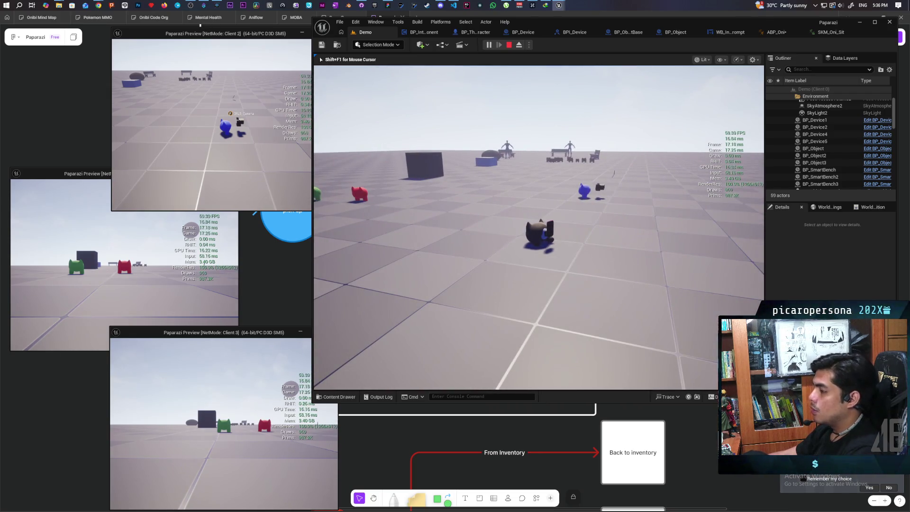
key("Escape")
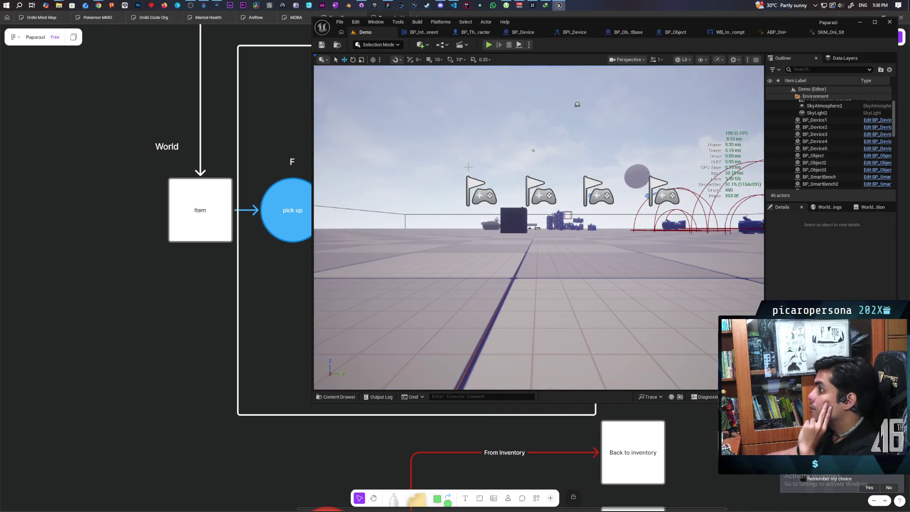
- Inspect the Interact nodes in BP_InteractComponent and the third-person character blueprint
left_click(423, 32)
left_click_drag(477, 241, 509, 261)
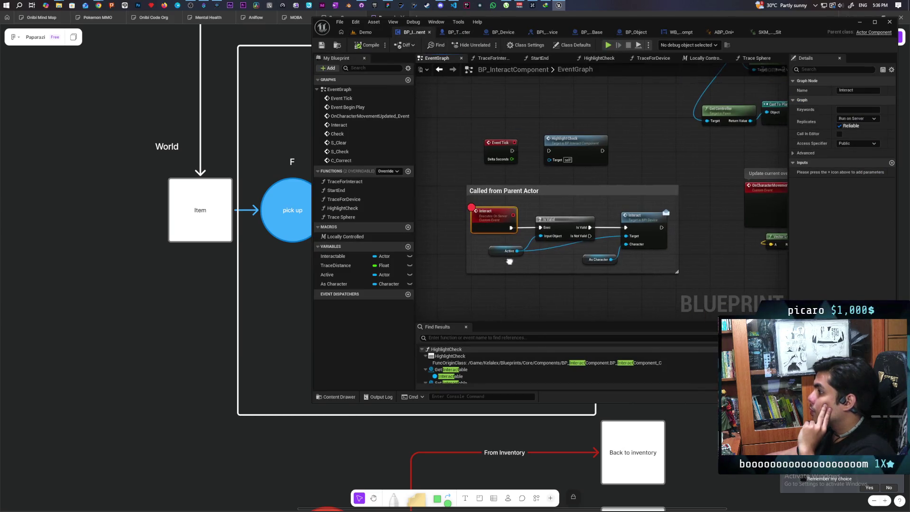
scroll(491, 230, "up", 2)
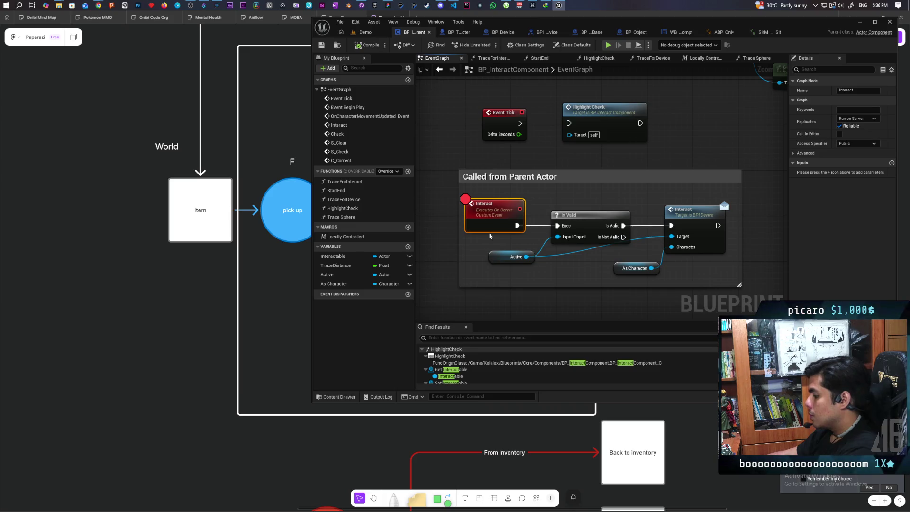
left_click(459, 31)
scroll(617, 126, "down", 5)
left_click_drag(617, 126, 584, 179)
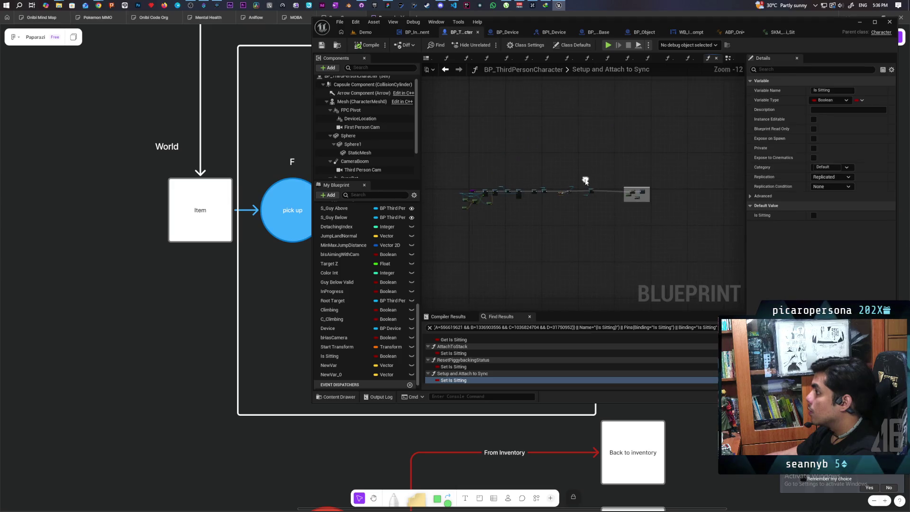
left_click(716, 58)
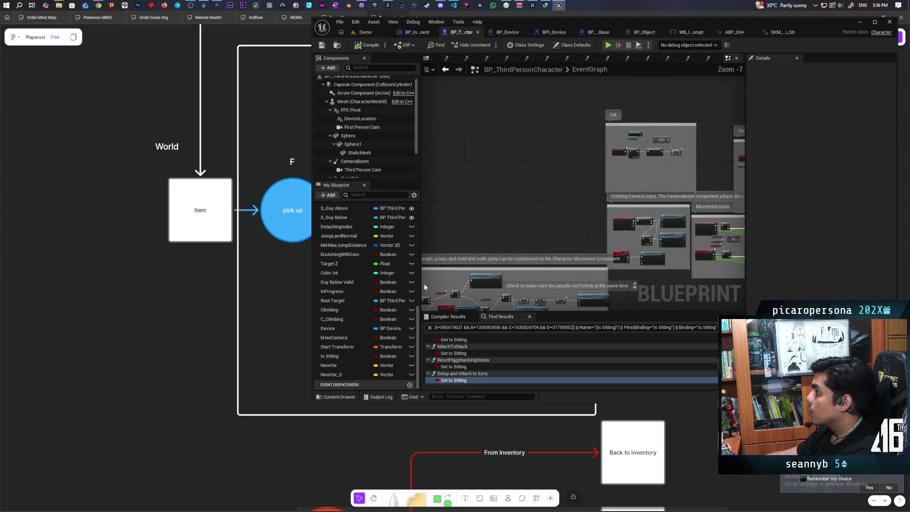
scroll(559, 264, "up", 6)
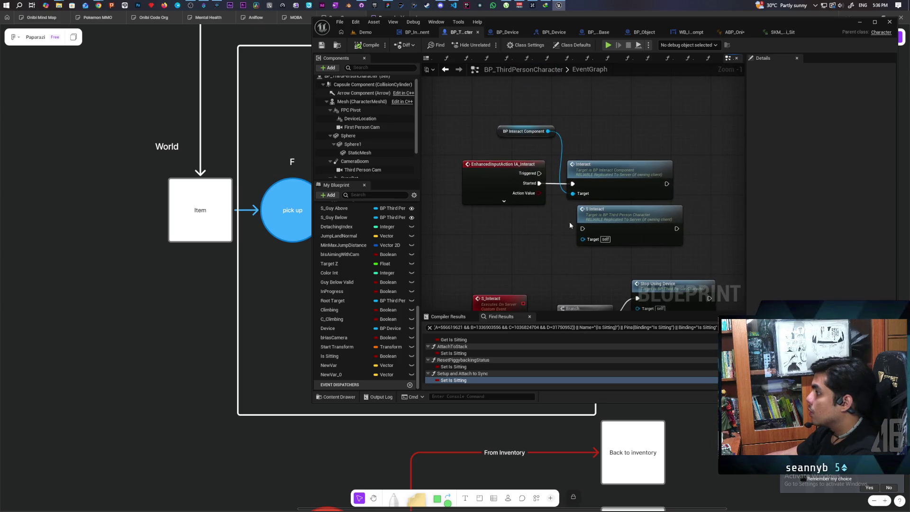
double_click(602, 180)
scroll(578, 222, "down", 1)
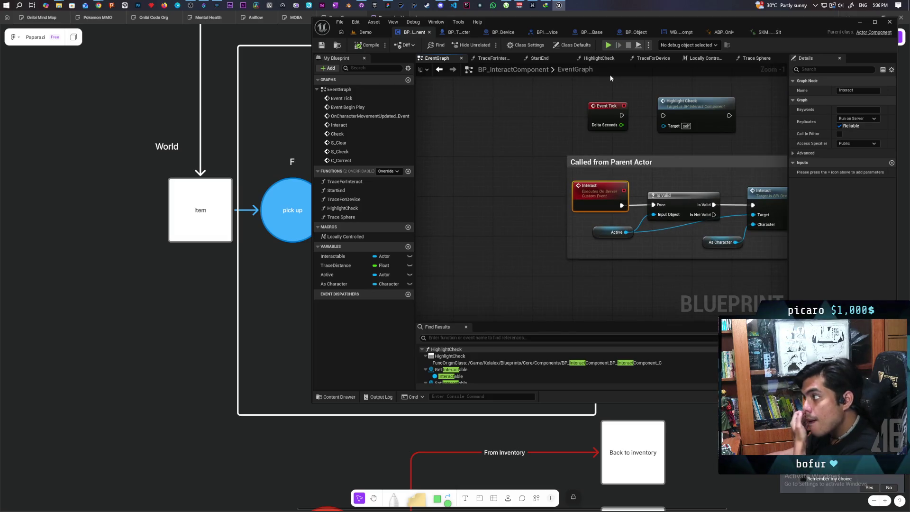
- Put a breakpoint on the IA_Interact event in BP_ThirdPersonCharacter and return to the Demo level
left_click(458, 32)
left_click(487, 182)
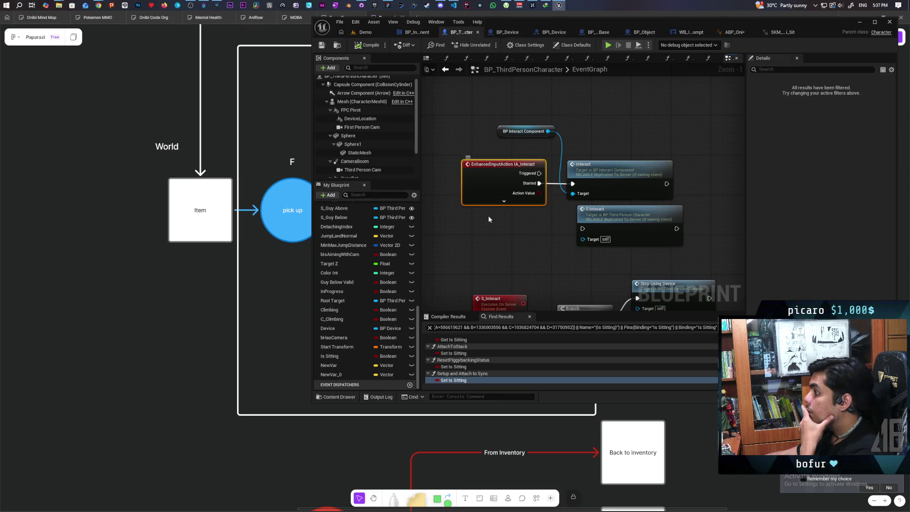
key("F9")
left_click(374, 32)
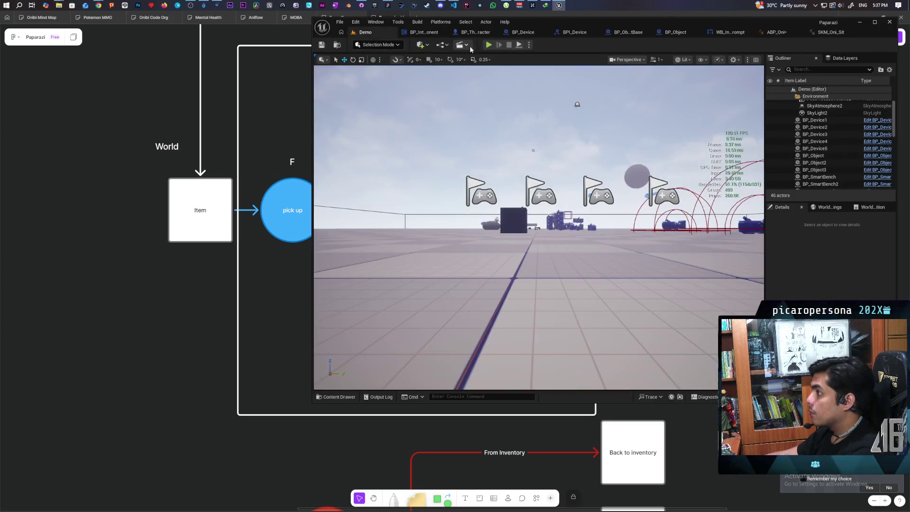
- Play in multiplayer, trigger interact to hit the breakpoint, step into the Interact call, and resume
left_click(489, 45)
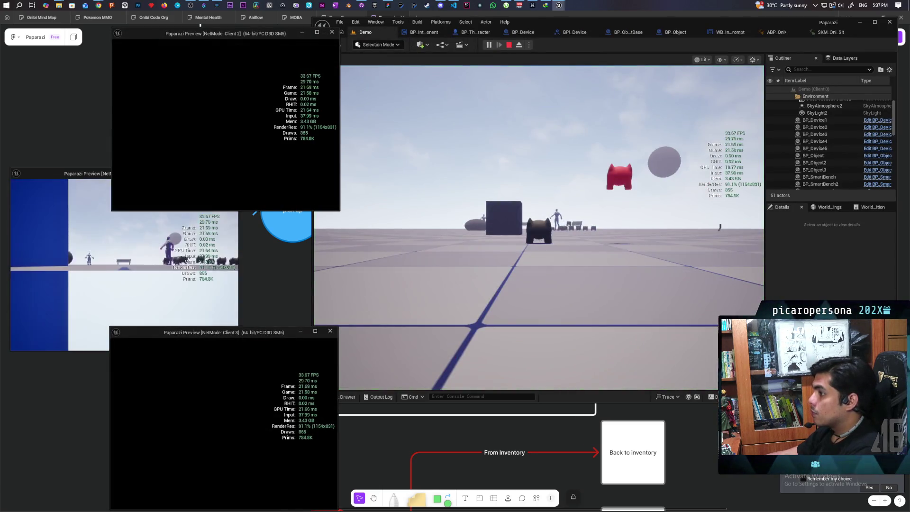
key("w")
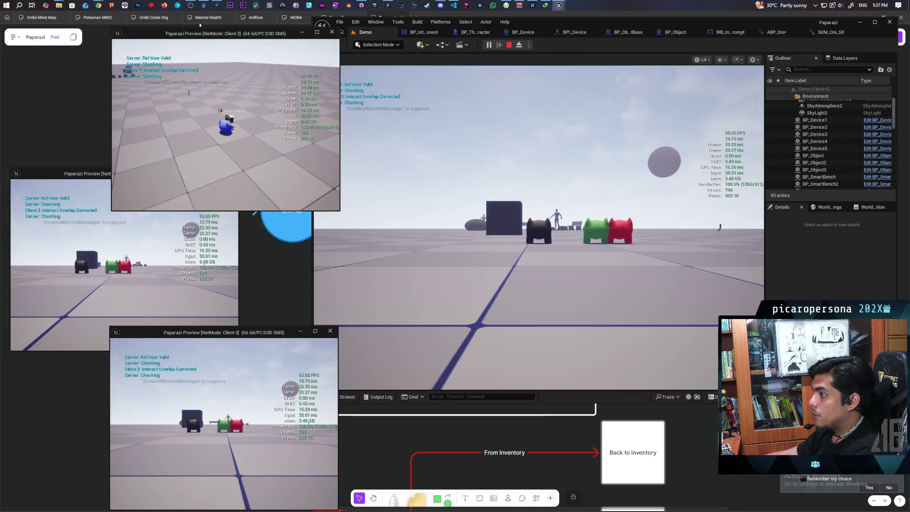
key("e")
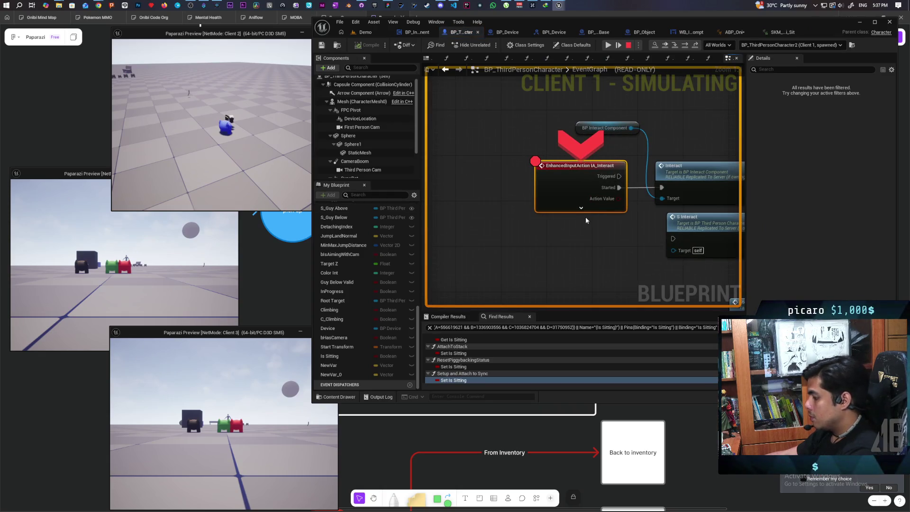
key("F11")
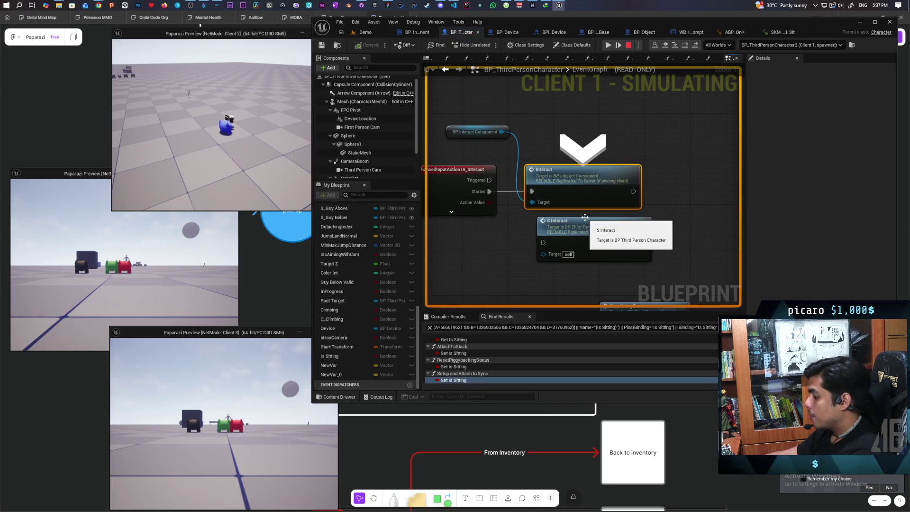
key("F8")
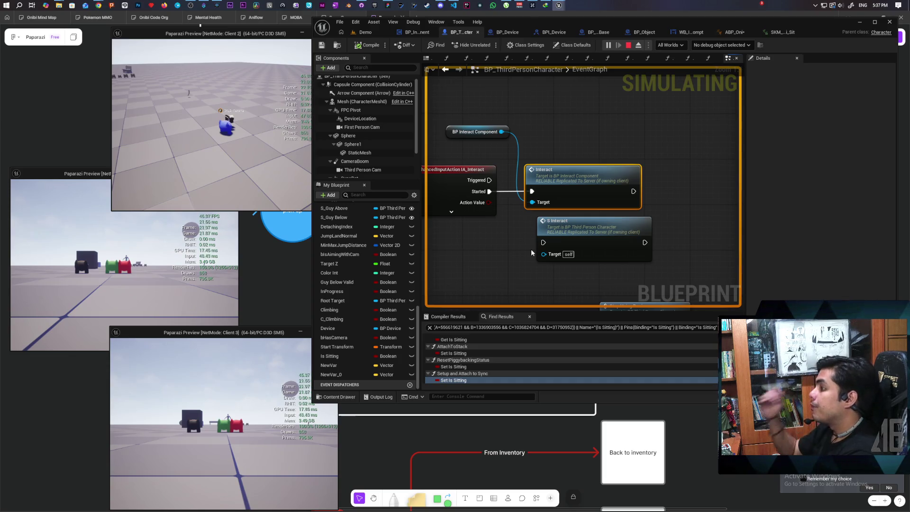
- Enable Component Replicates on the character's BP_InteractComponent
scroll(362, 151, "down", 2)
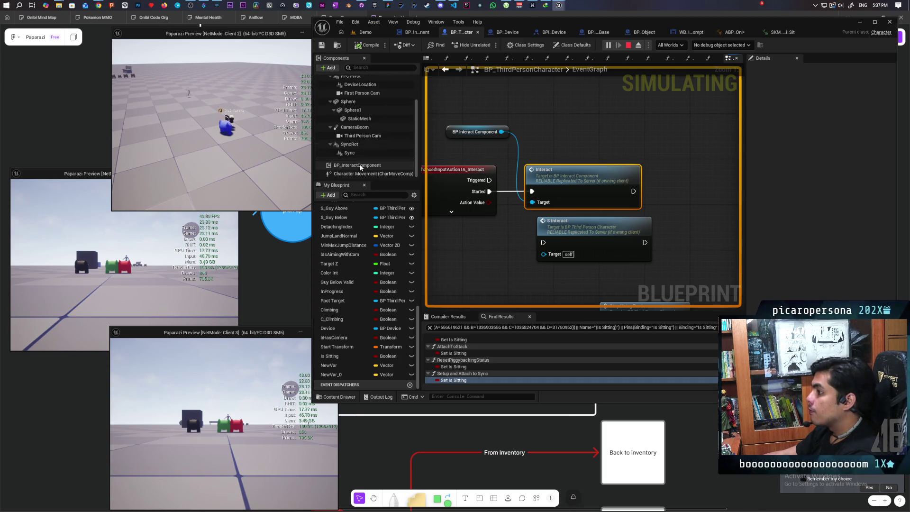
left_click(359, 165)
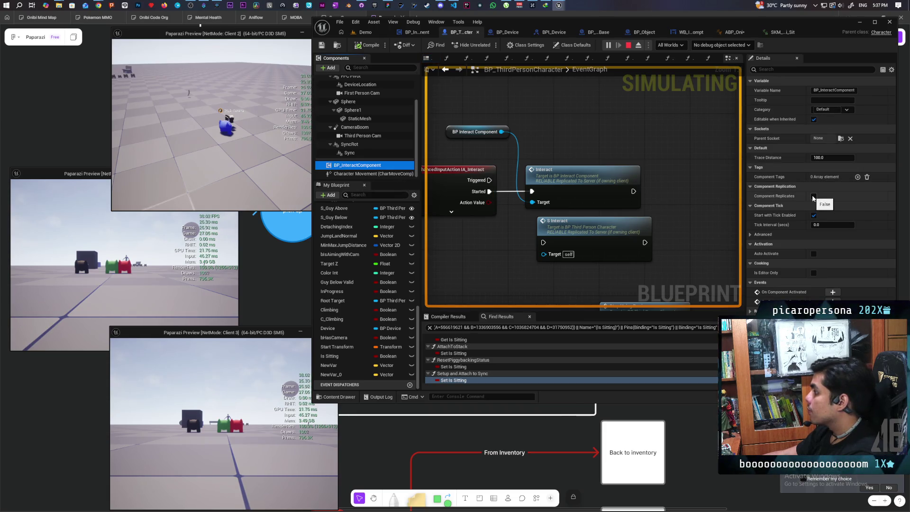
left_click(814, 196)
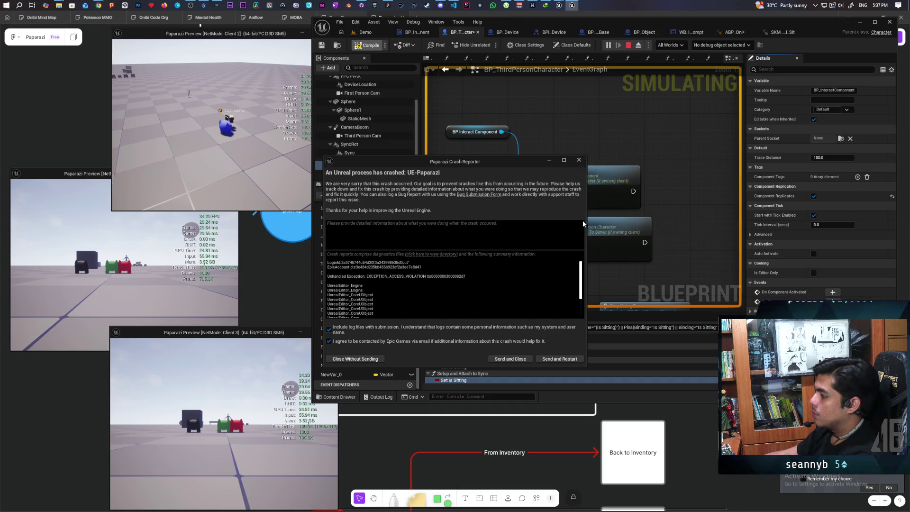
- Close the crash report without sending and end the frozen Unreal Editor task in Task Manager
left_click(579, 160)
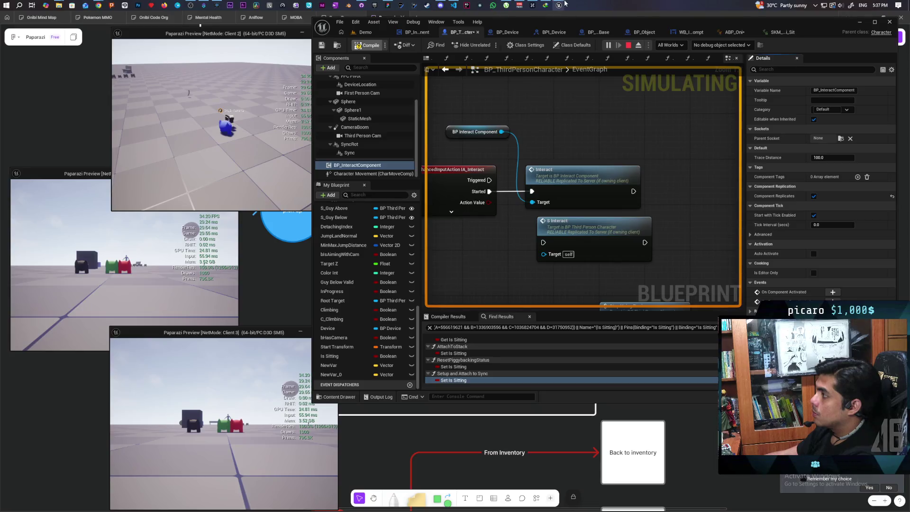
mouse_move(563, 2)
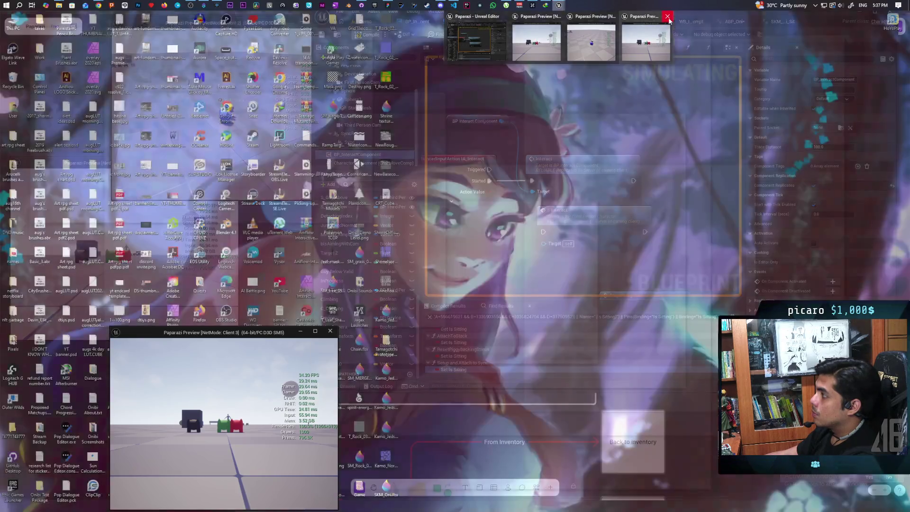
mouse_move(611, 20)
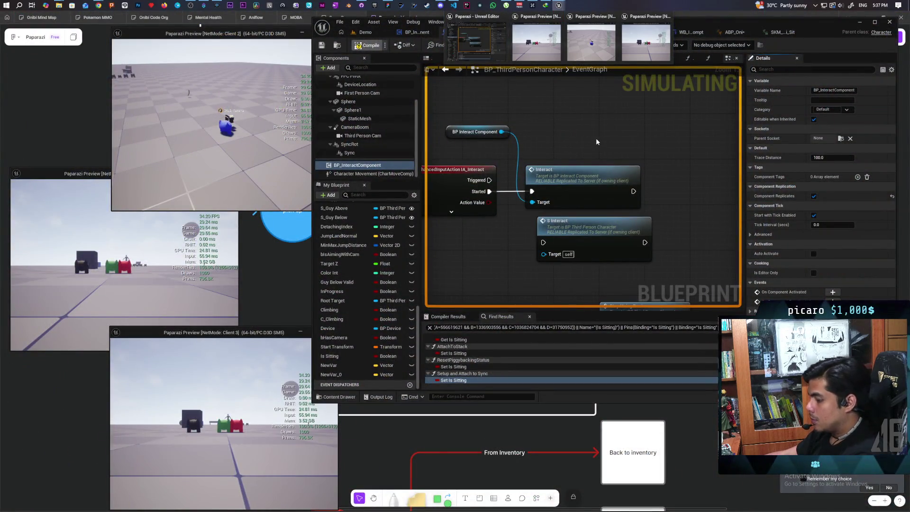
key("ctrl+shift+Escape")
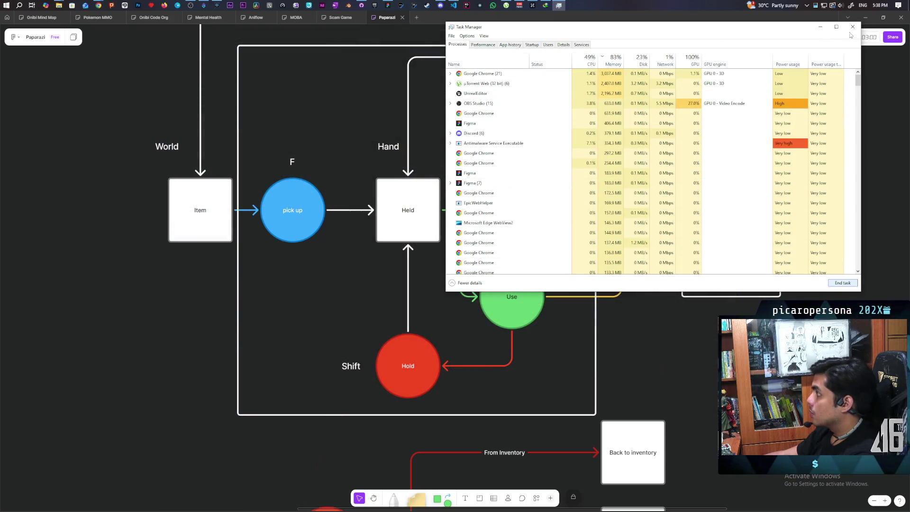
left_click(852, 26)
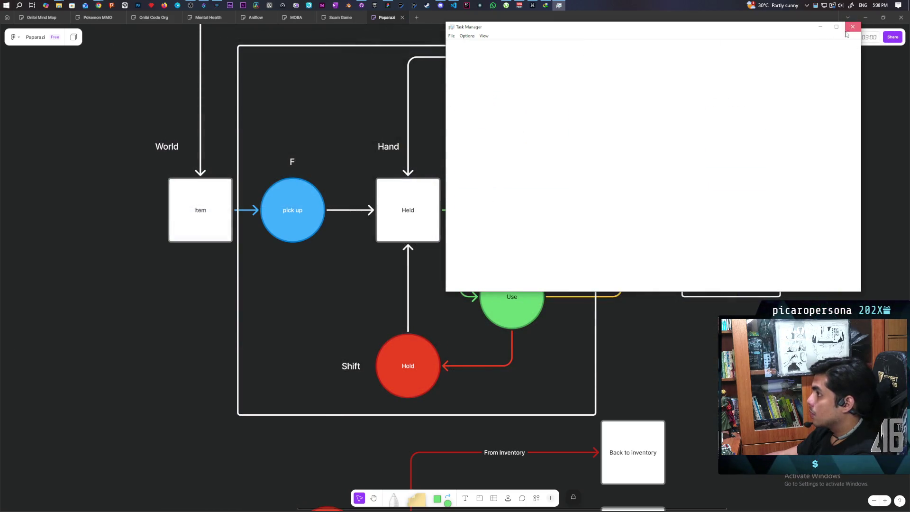
- Reopen the Paparazi 5.7 project from My Projects in the Epic Games Launcher library
left_click(377, 6)
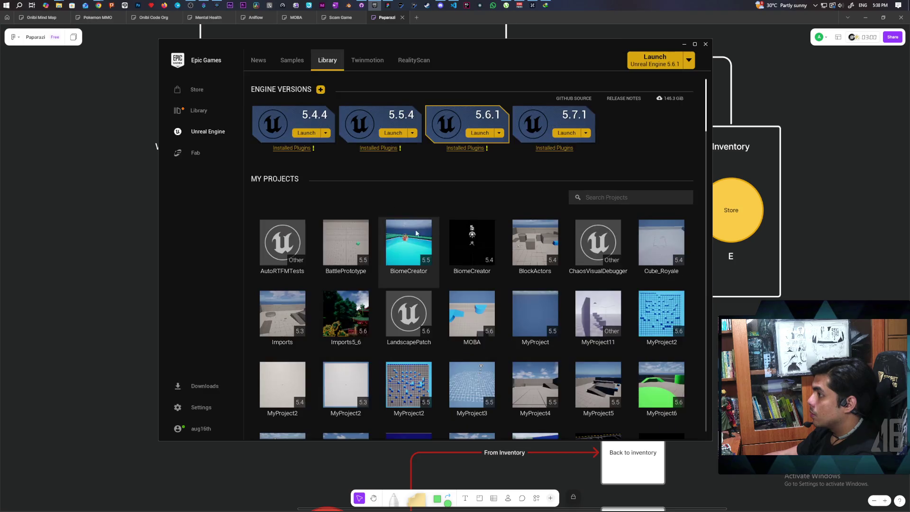
scroll(441, 262, "down", 2)
scroll(442, 263, "down", 3)
double_click(411, 280)
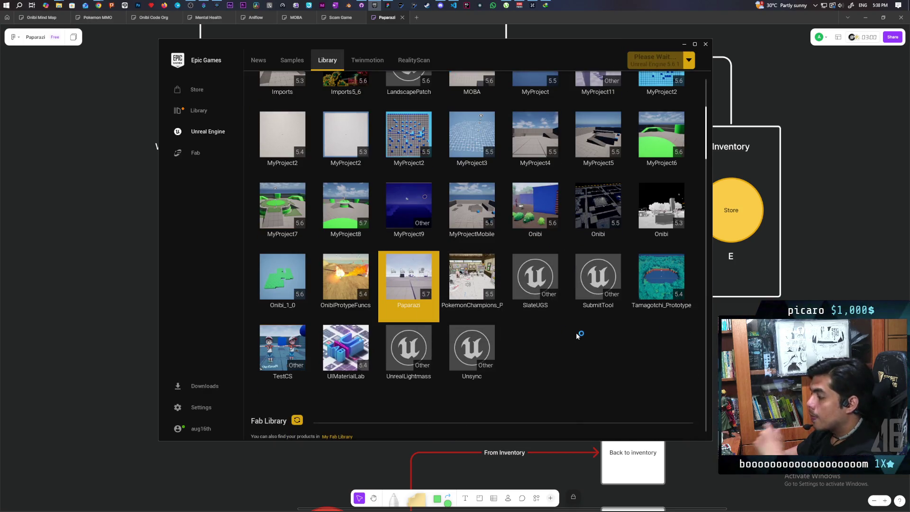
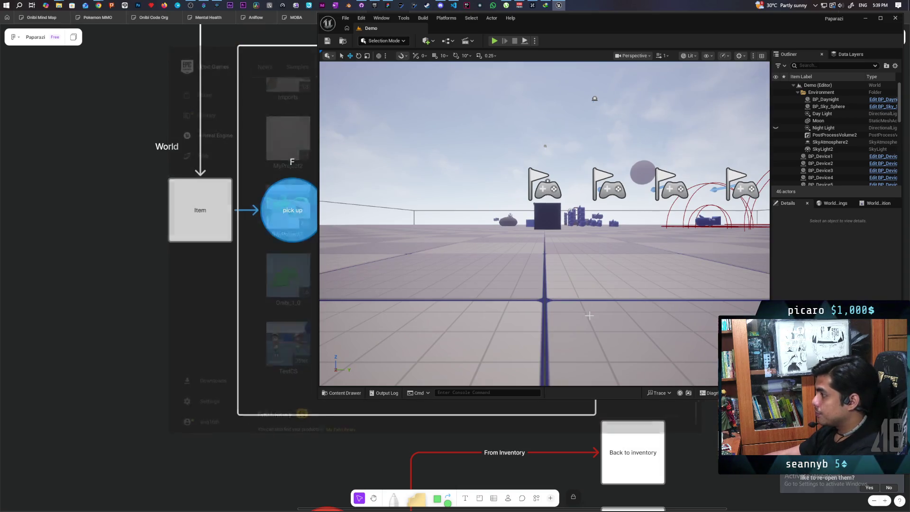
- Open BP_ThirdPersonCharacter from Content > ThirdPerson > Blueprints in the Content Drawer
left_click(343, 393)
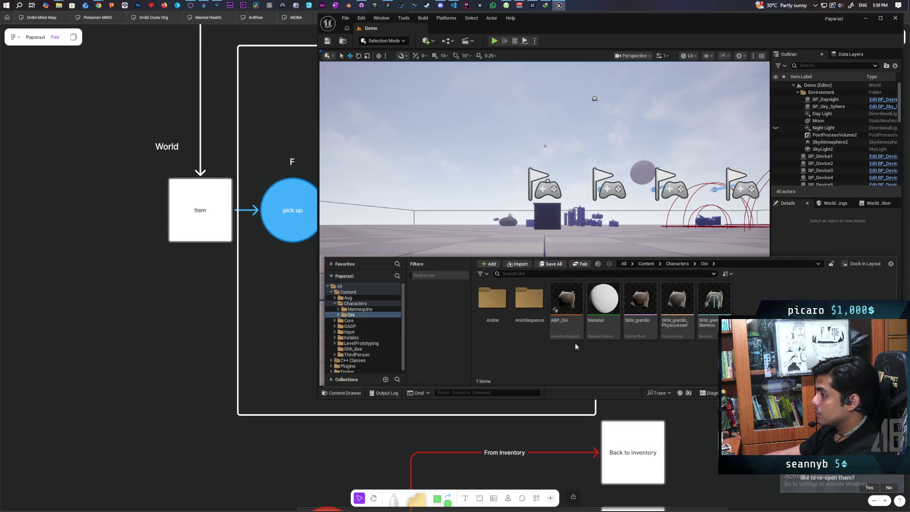
left_click(646, 264)
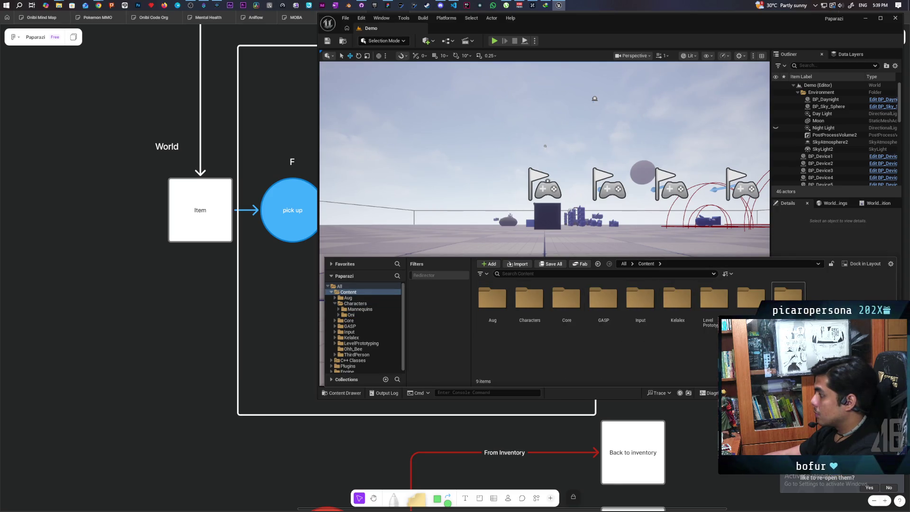
double_click(788, 296)
double_click(492, 299)
double_click(492, 303)
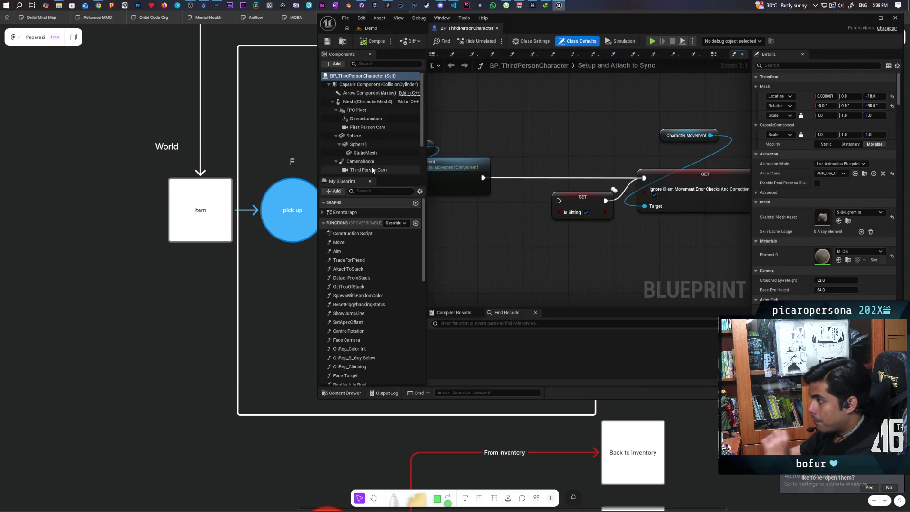
scroll(373, 169, "down", 2)
- Enable Component Replicates on BP_InteractComponent, save the Blueprint, and return to the Demo level
left_click(375, 162)
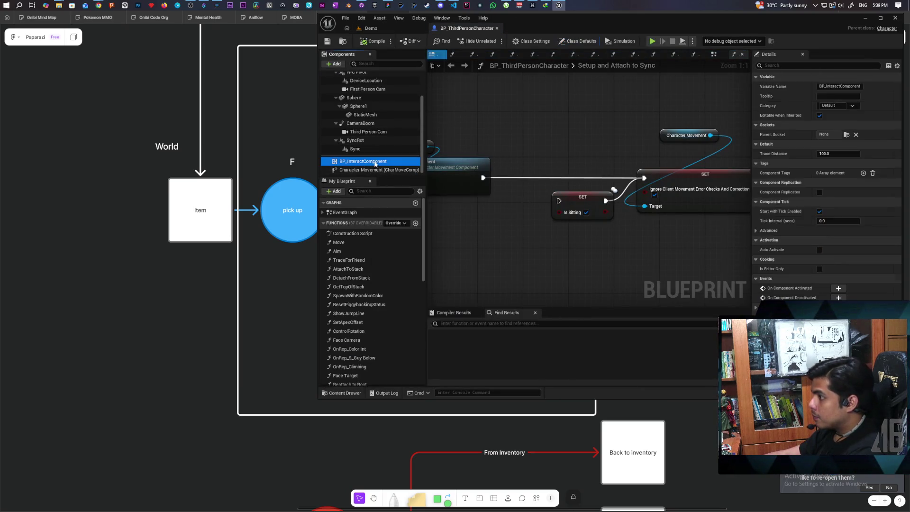
left_click(818, 191)
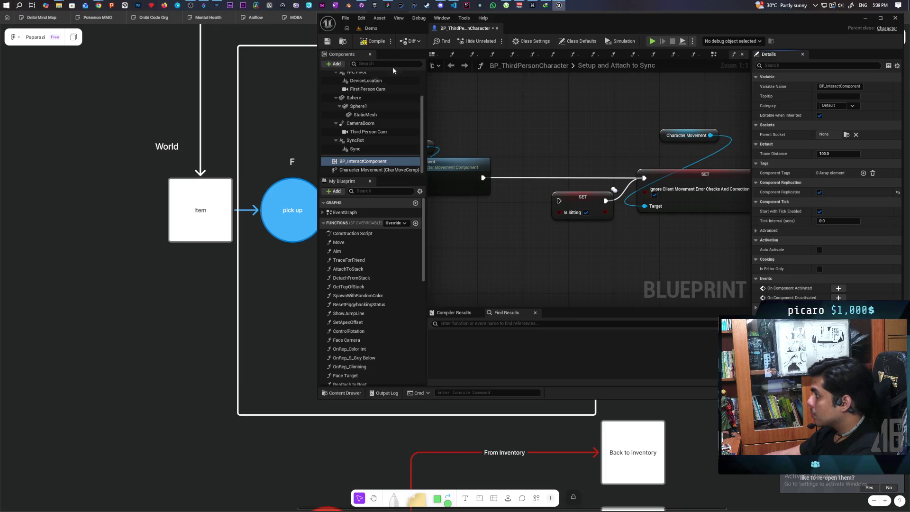
left_click(326, 42)
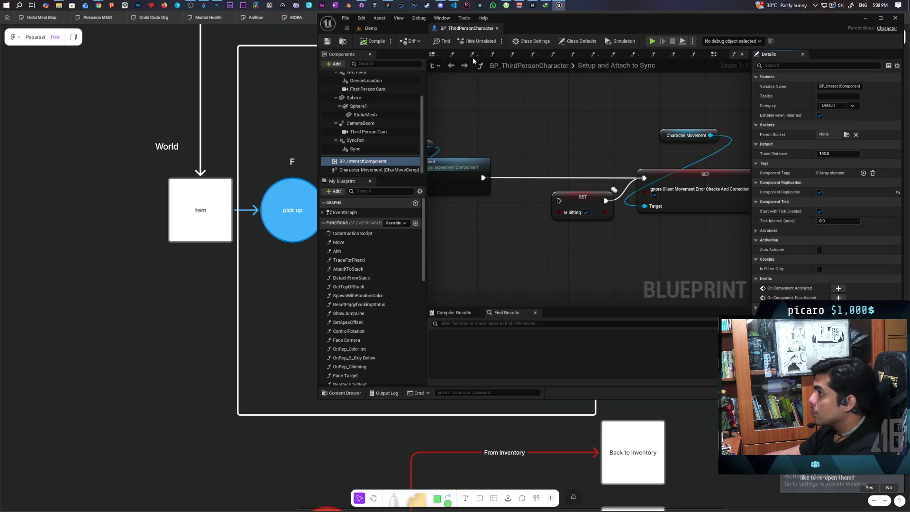
left_click(371, 28)
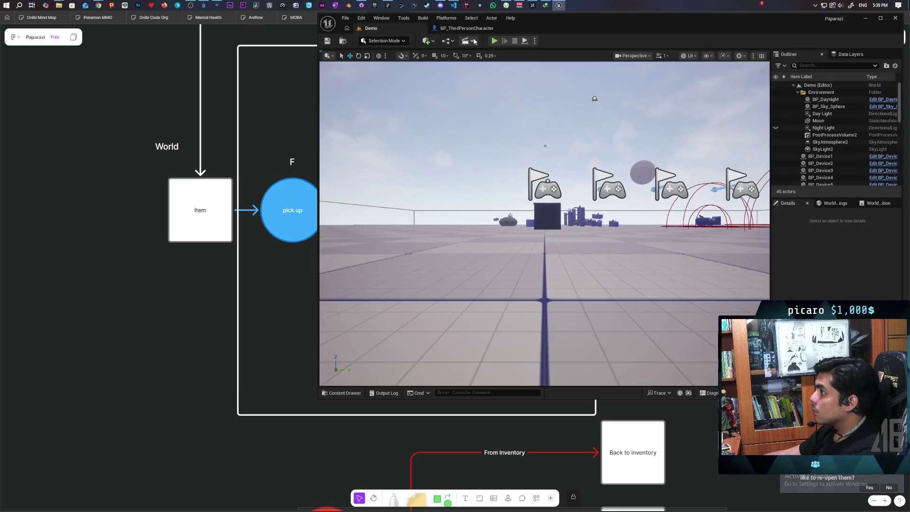
- Run a three-client play test, trigger interact to hit the IA_Interact breakpoint, then stop
key("alt+p")
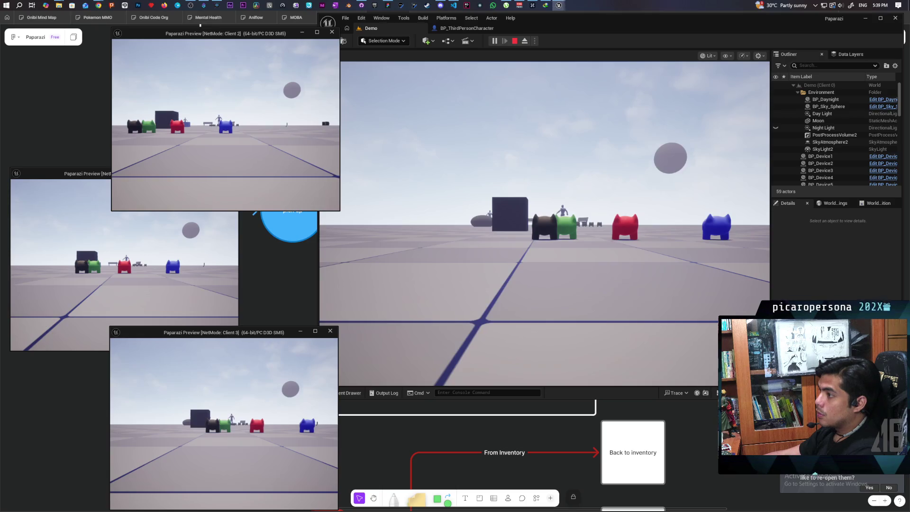
key("w")
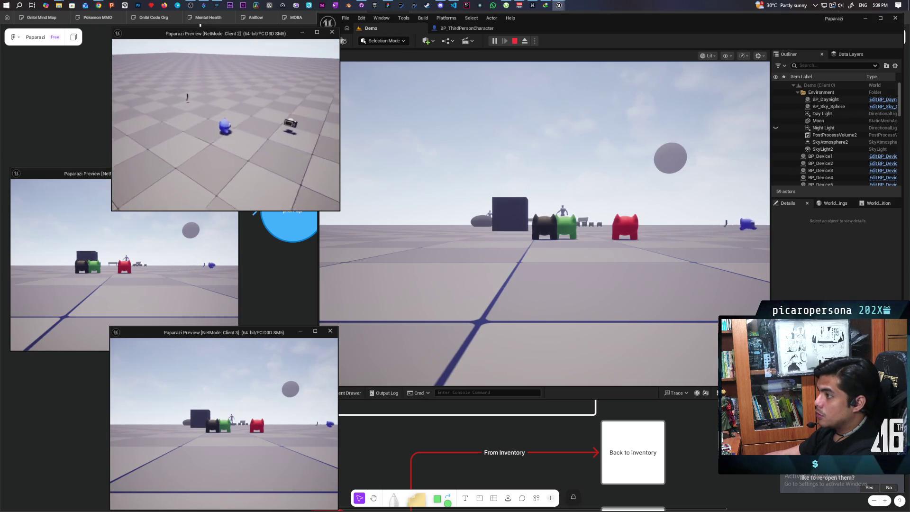
key("e")
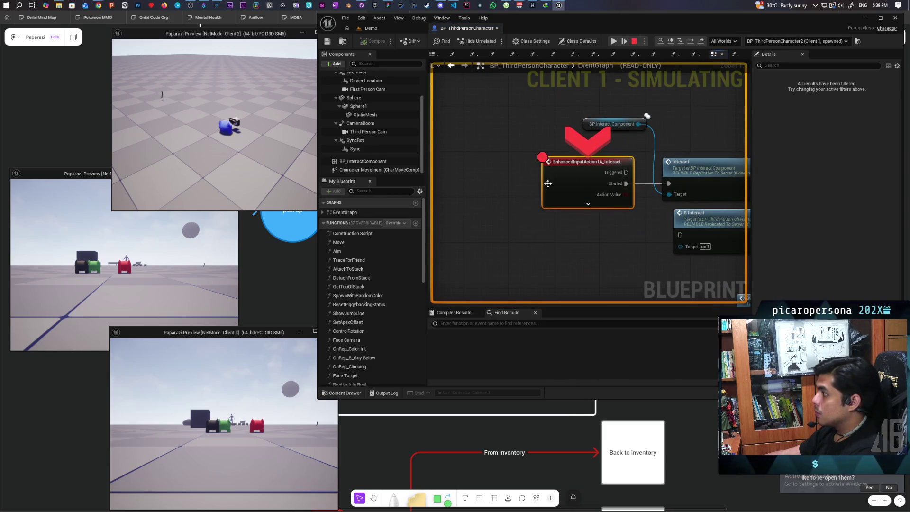
left_click(670, 42)
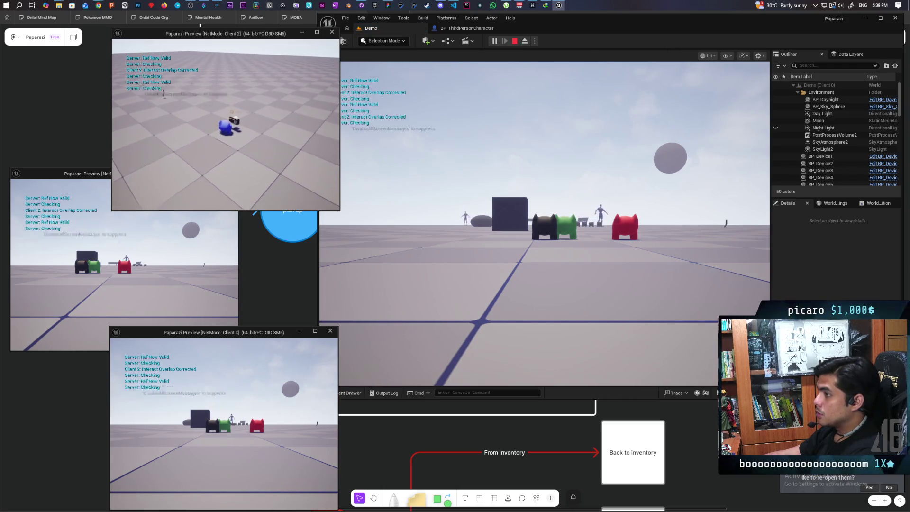
key("e")
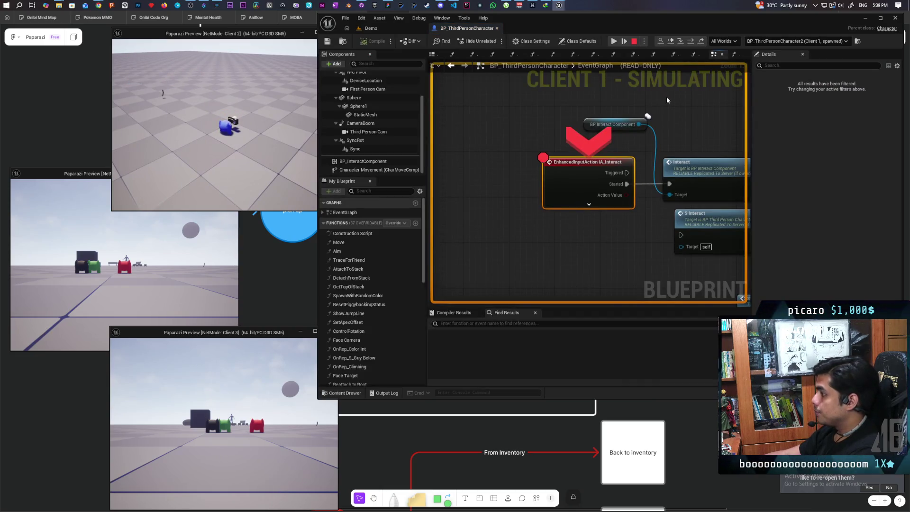
key("F10")
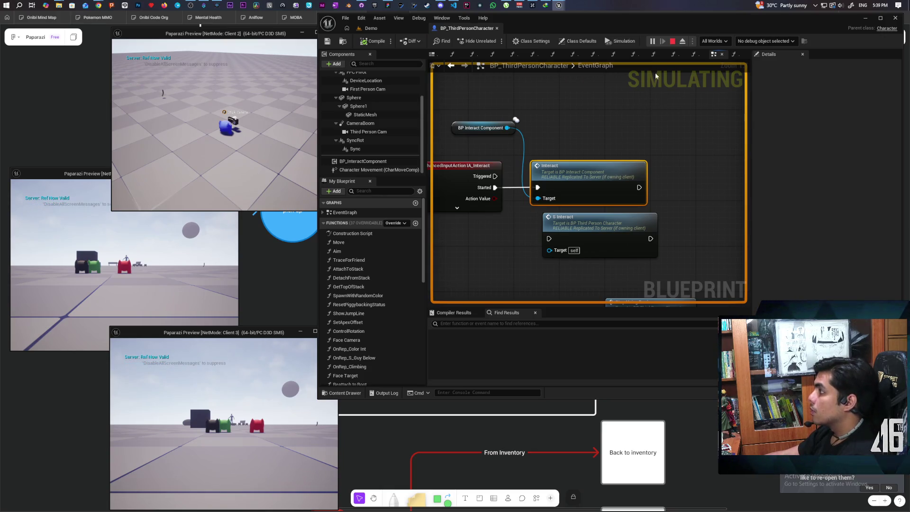
left_click(672, 42)
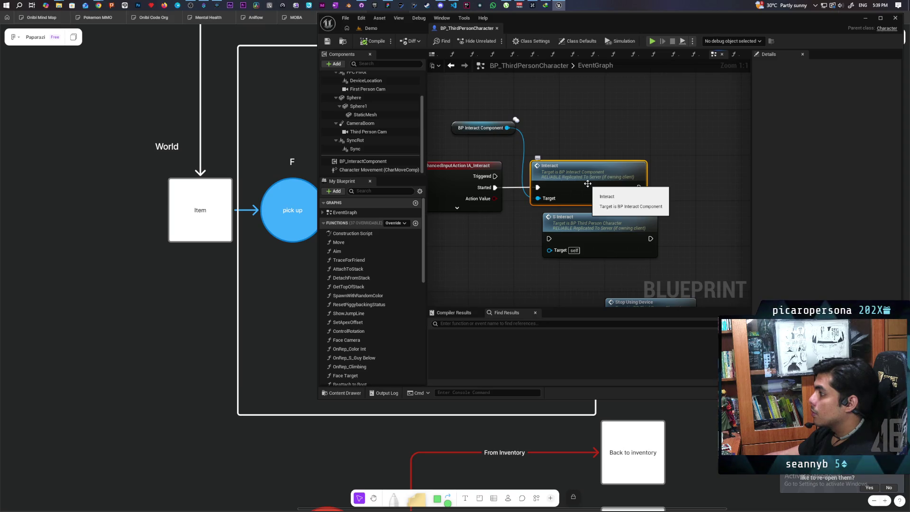
- Open BP_InteractComponent's Interact event, add a breakpoint there, and dock its tab beside the character Blueprint
double_click(587, 183)
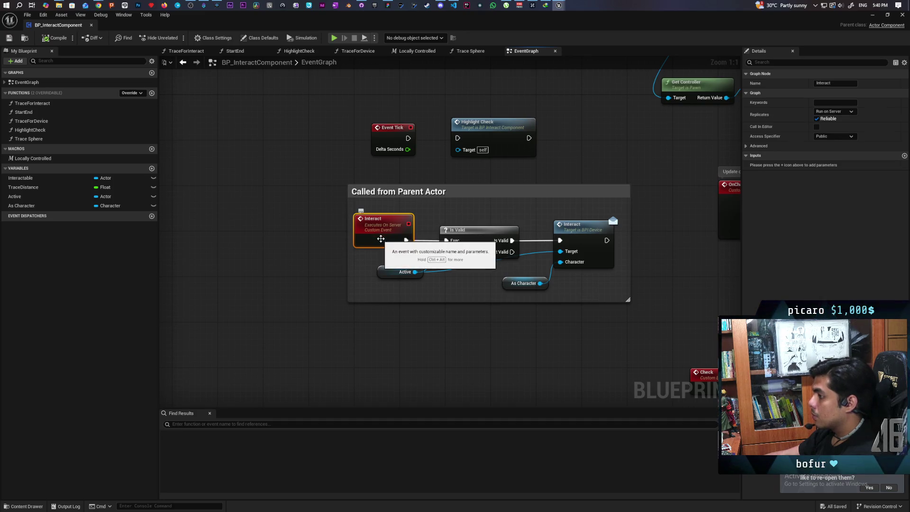
key("F9")
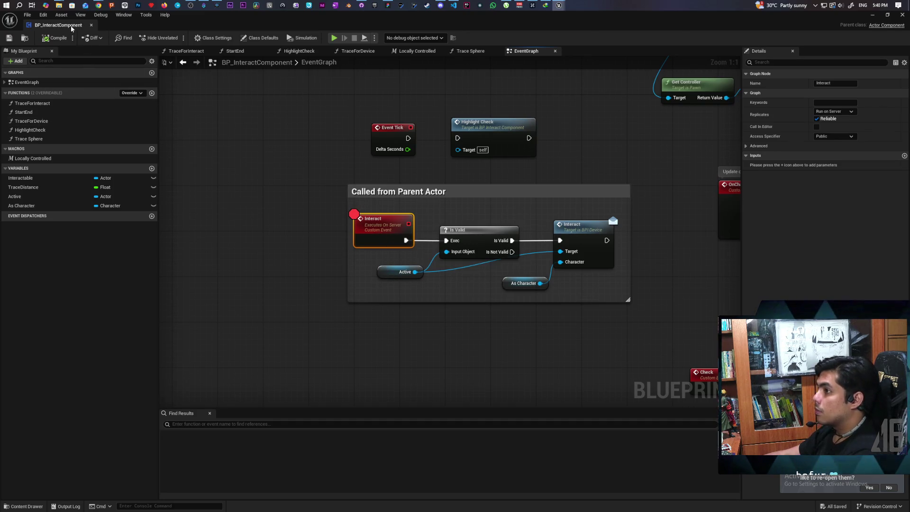
left_click_drag(208, 24, 220, 53)
mouse_move(73, 55)
left_mouse_down()
mouse_move(322, 65)
mouse_move(330, 75)
mouse_move(524, 27)
left_mouse_up()
left_click(381, 30)
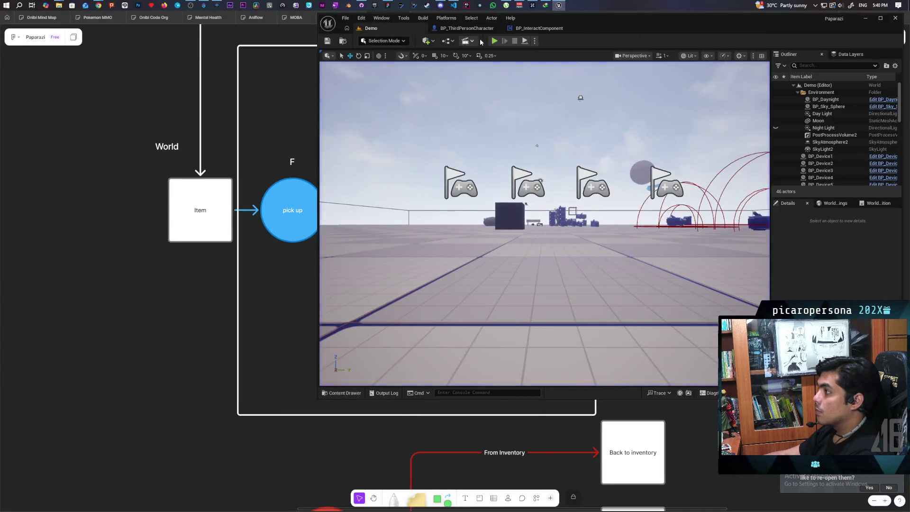
- Step through interact into BP_Device's Event Interact during a play test, then breakpoint its Branch
left_click(494, 41)
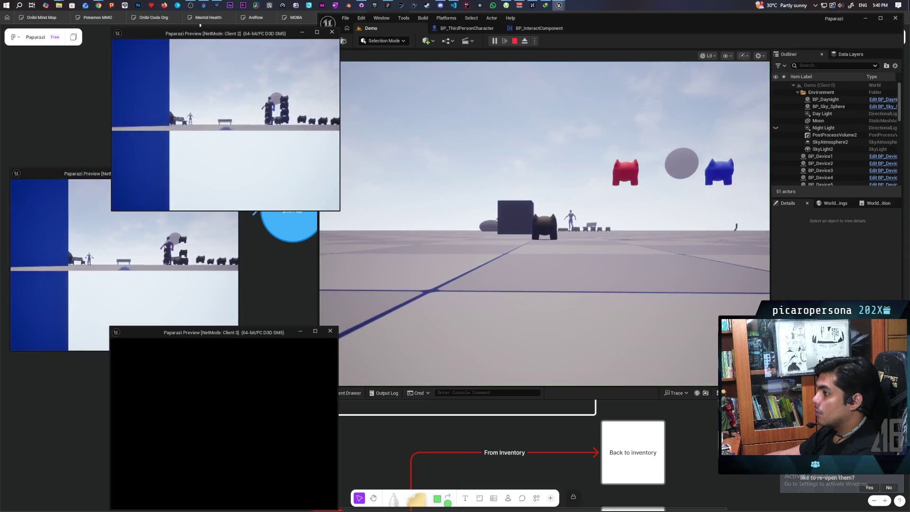
key("alt+Tab")
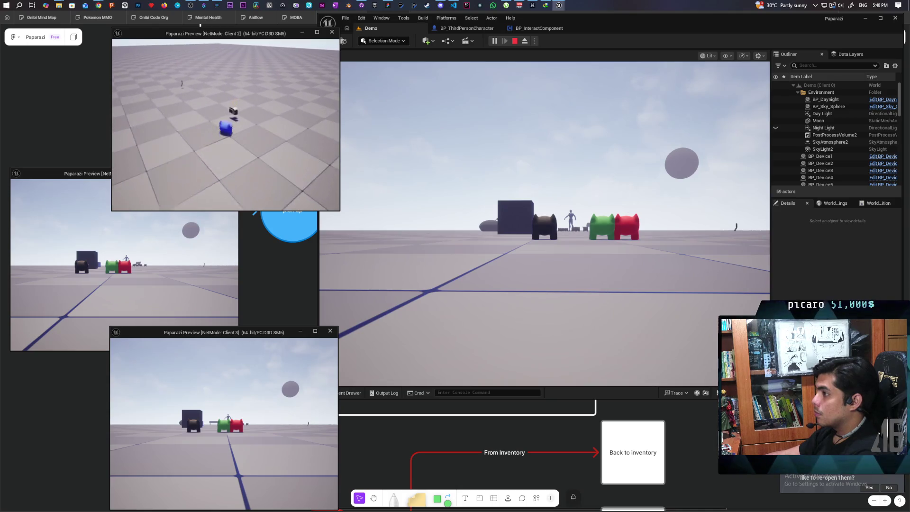
key("e")
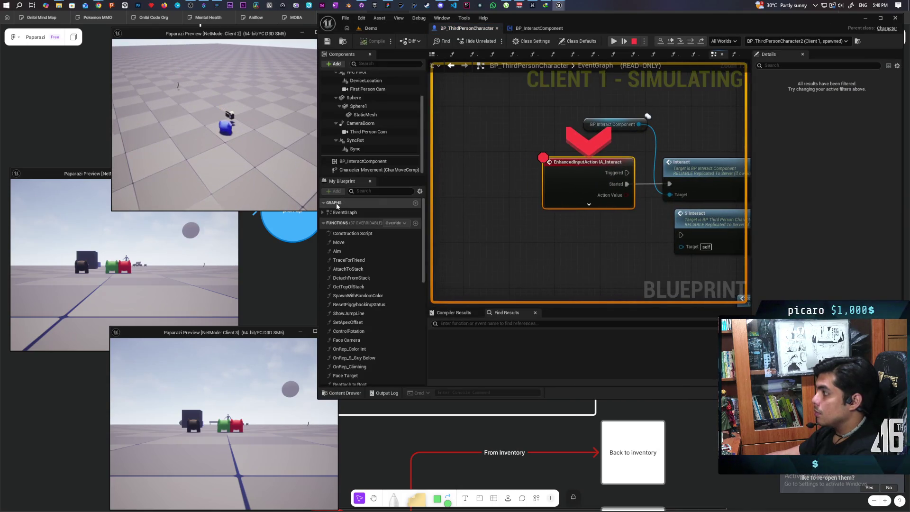
key("F11")
key("F11")
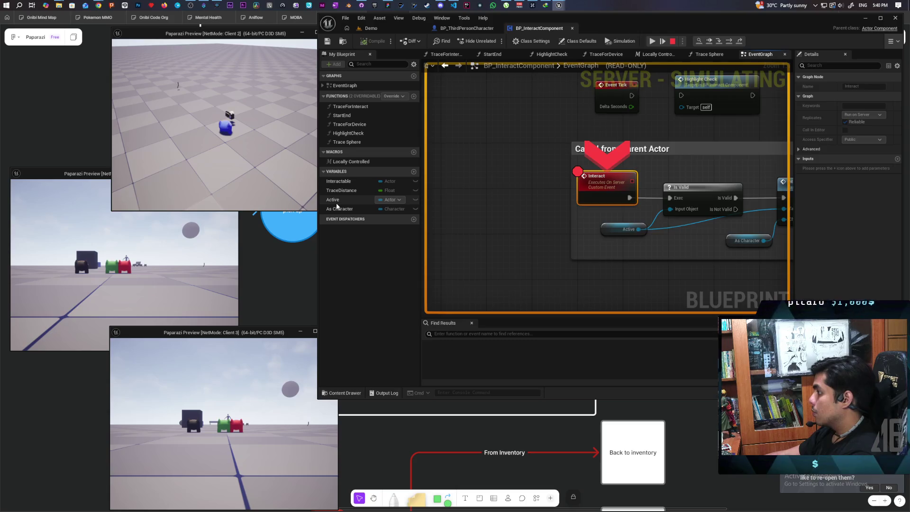
key("F11")
key("F11")
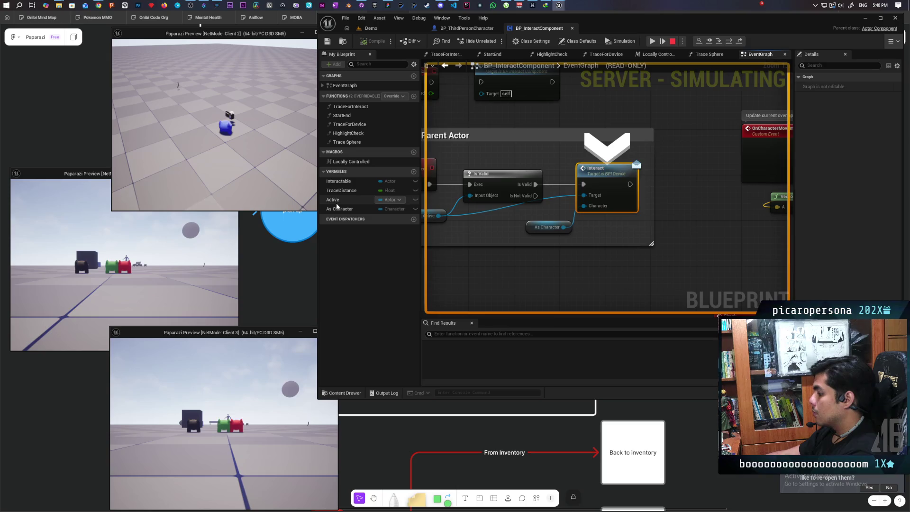
key("F11")
key("F11")
key("F8")
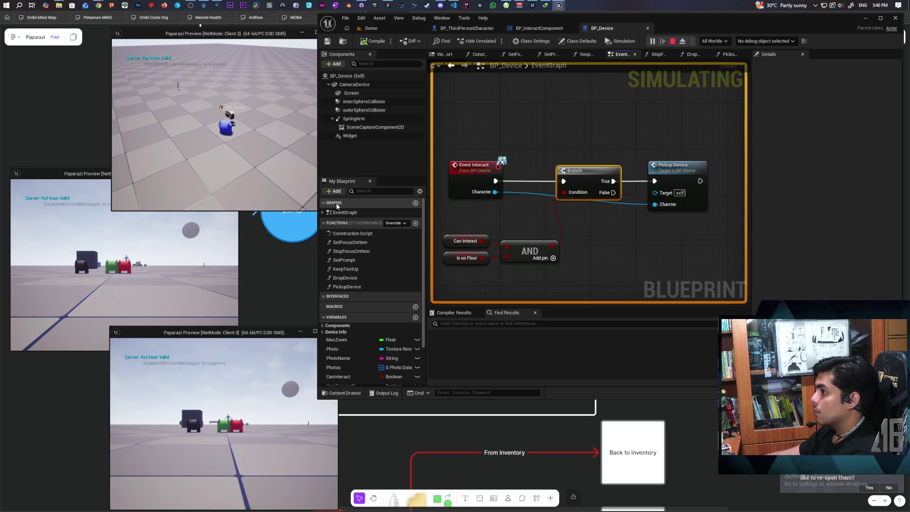
left_click(188, 159)
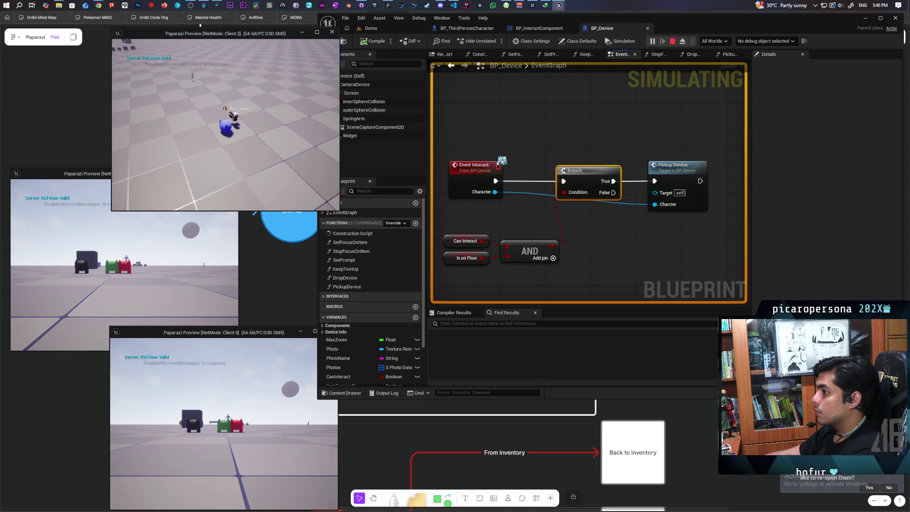
key("Escape")
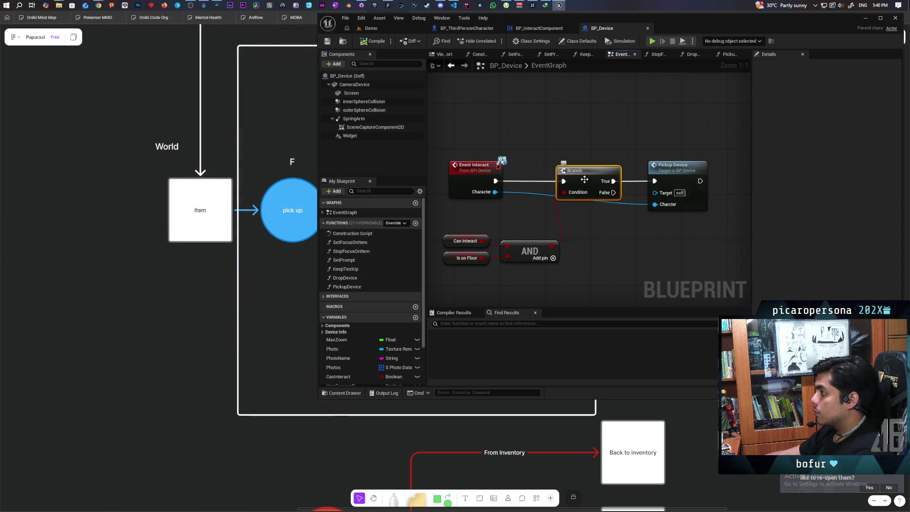
key("F9")
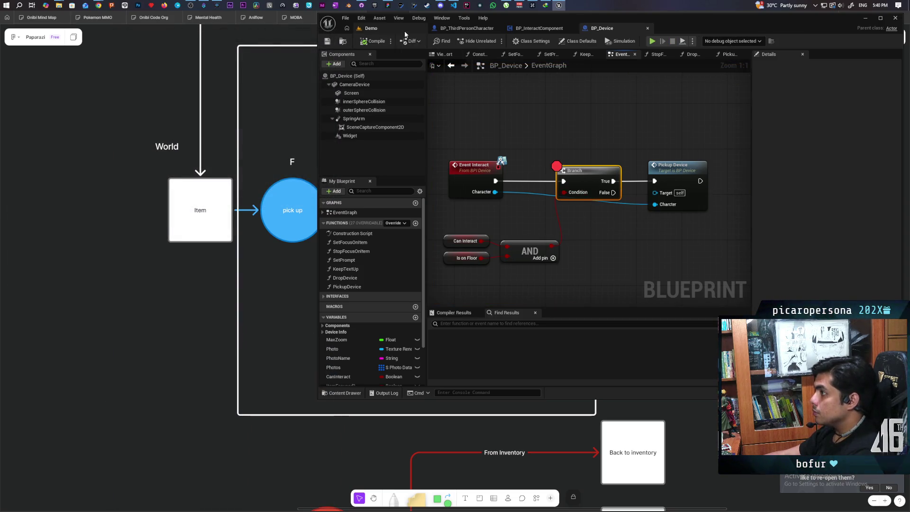
- Review BP_InteractComponent's Interact event and the character's IA_Interact node, then return to Demo
left_click(404, 31)
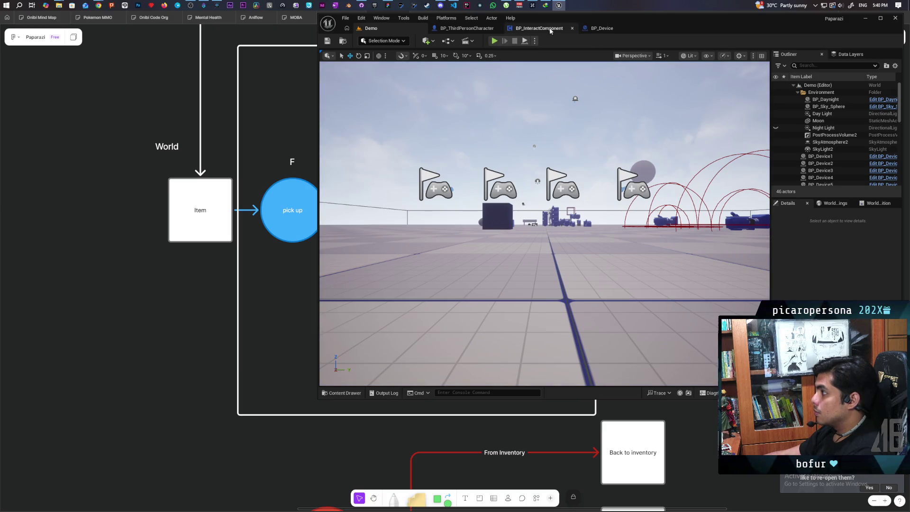
left_click(550, 29)
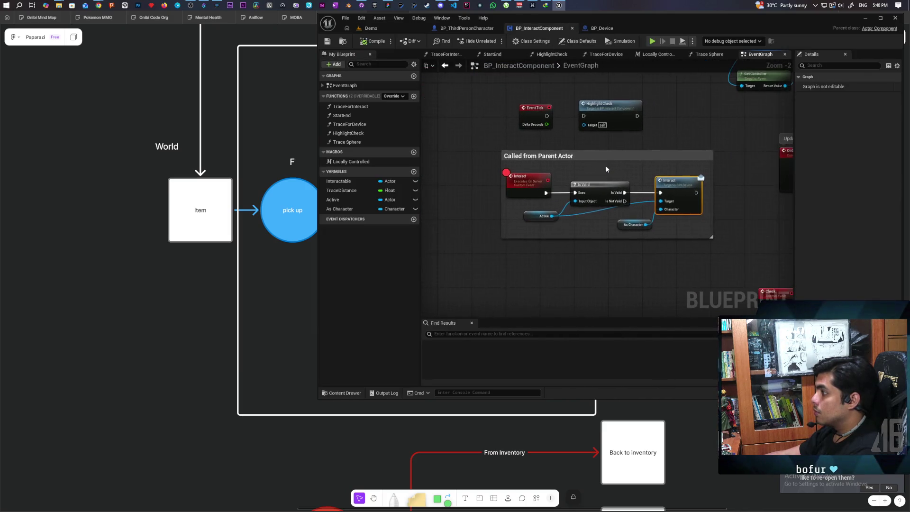
left_click(528, 184)
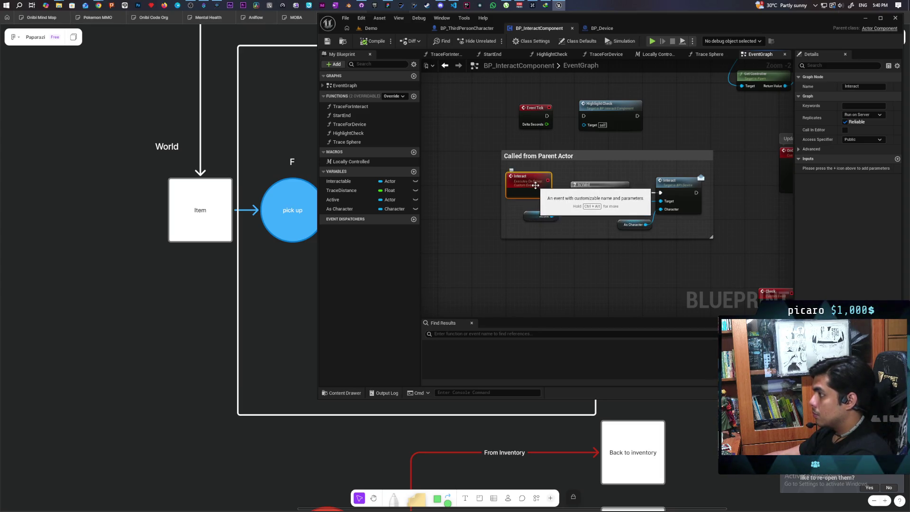
left_click(467, 28)
scroll(550, 151, "down", 5)
left_click(502, 160)
left_click(403, 28)
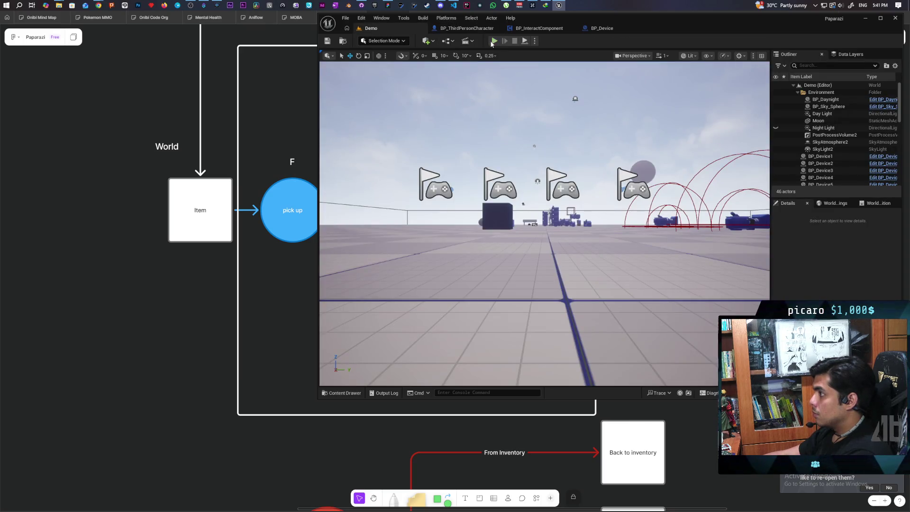
- Hit the Branch breakpoint in a play test and disconnect the AND result from its Condition
key("alt+p")
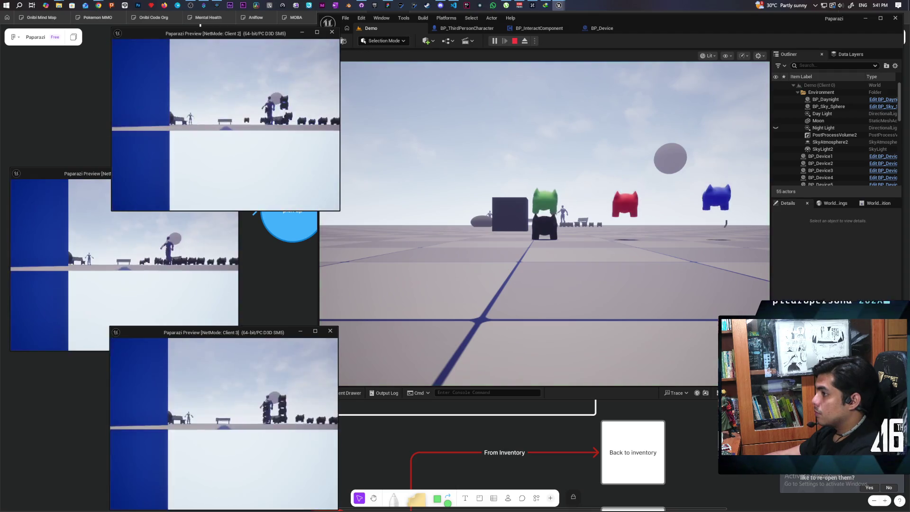
key("w")
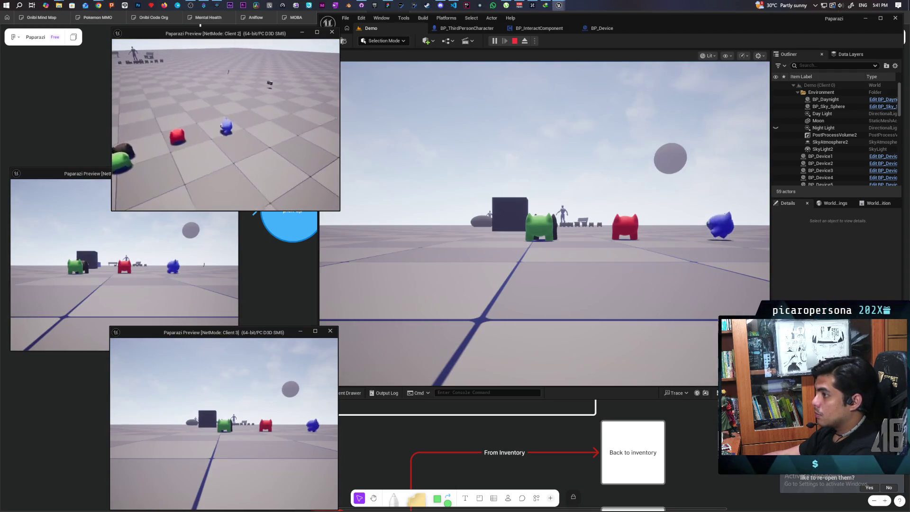
key("e")
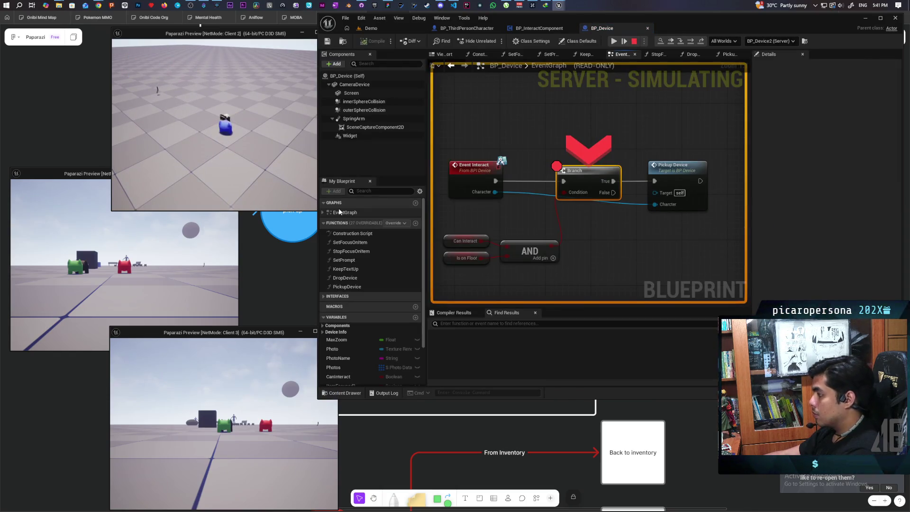
key("F5")
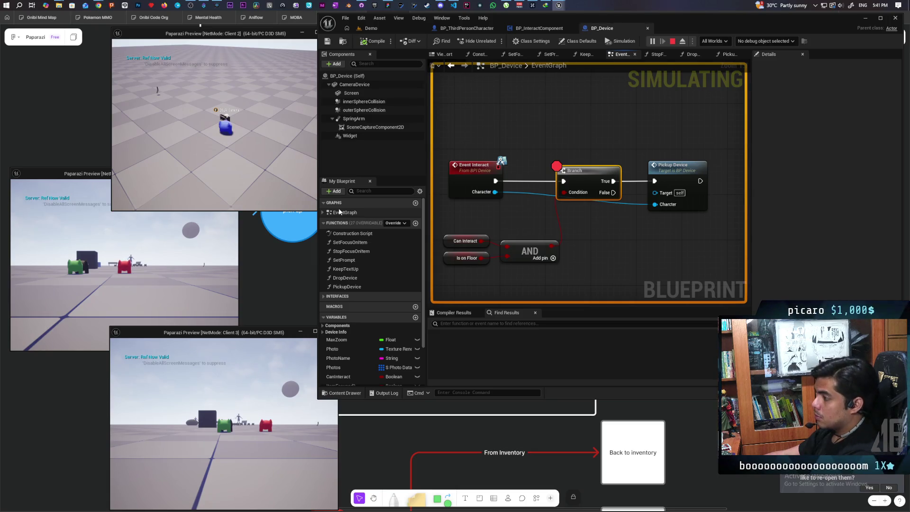
left_click(557, 214, "alt")
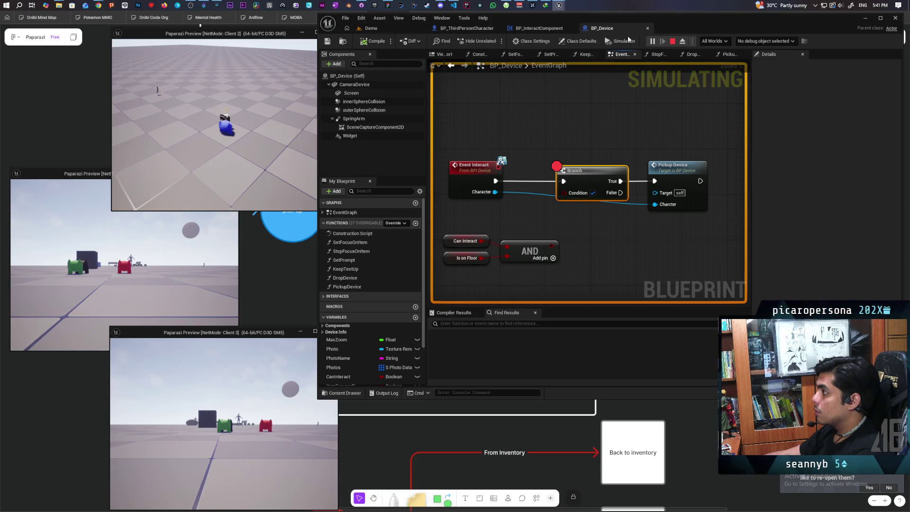
left_click(673, 42)
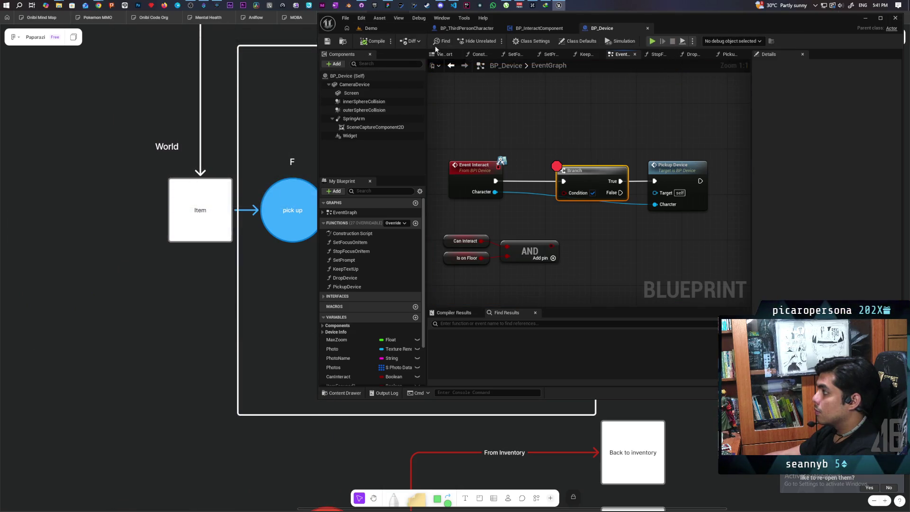
left_click(386, 29)
- Replay, interact with the device, and step into the PickupDevice function before resuming the game
key("alt+p")
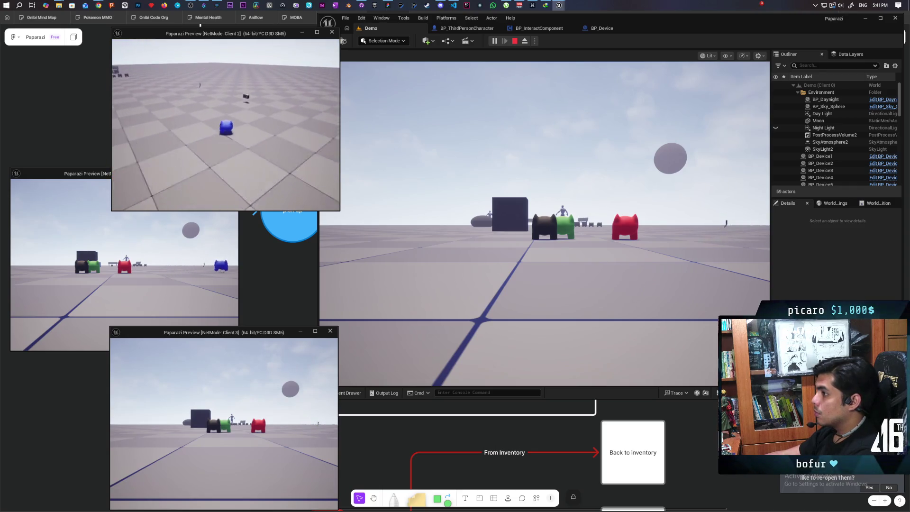
key("e")
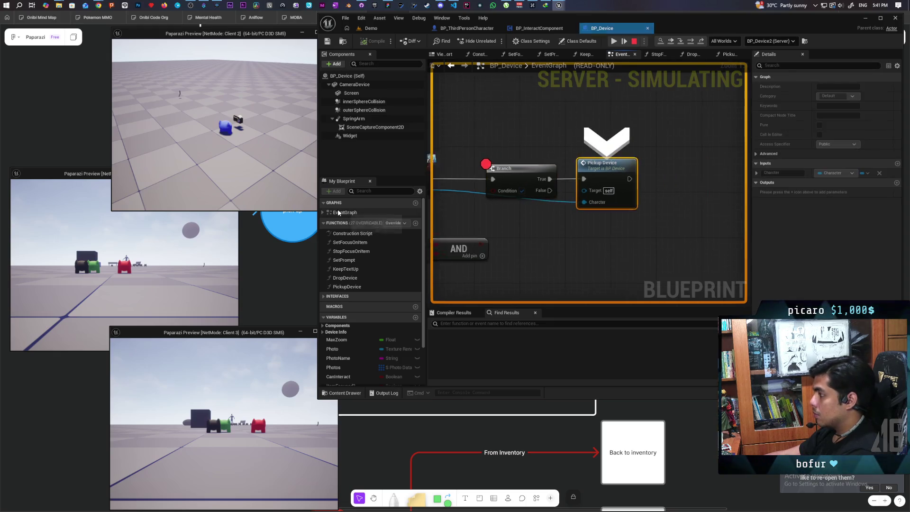
key("F10")
key("F11")
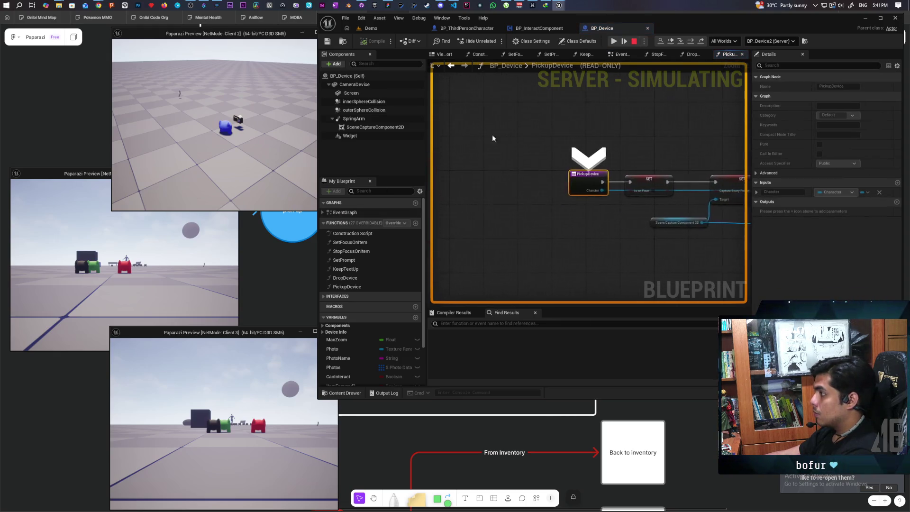
left_click(670, 44)
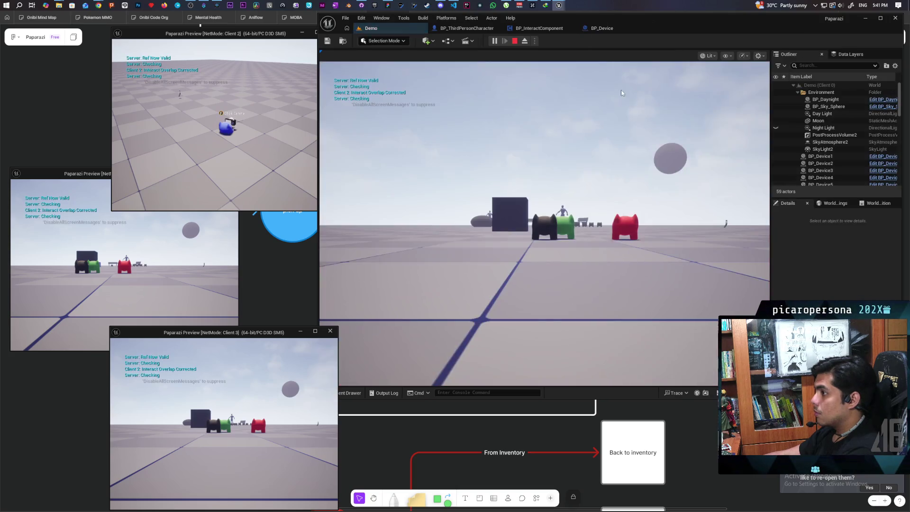
- Walk the cat character toward the blue player in a play session, then stop it
left_click(315, 146)
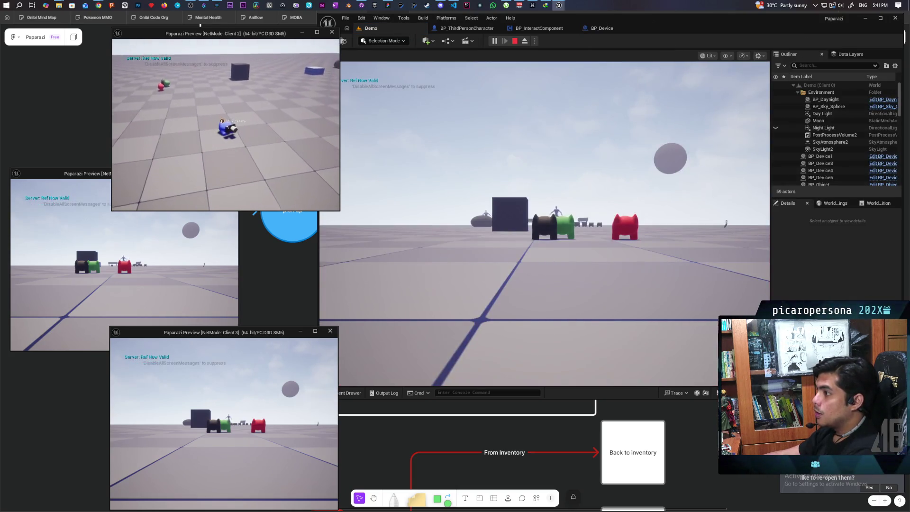
key("alt+Tab")
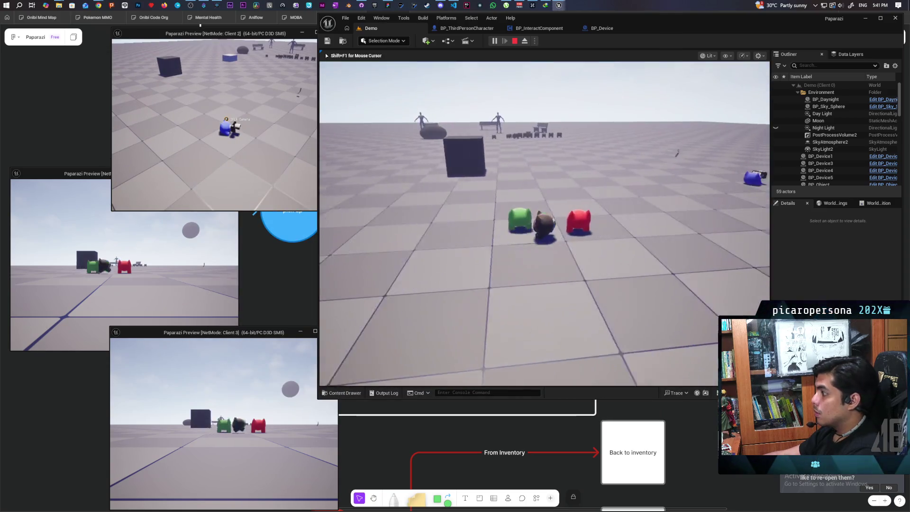
key("w")
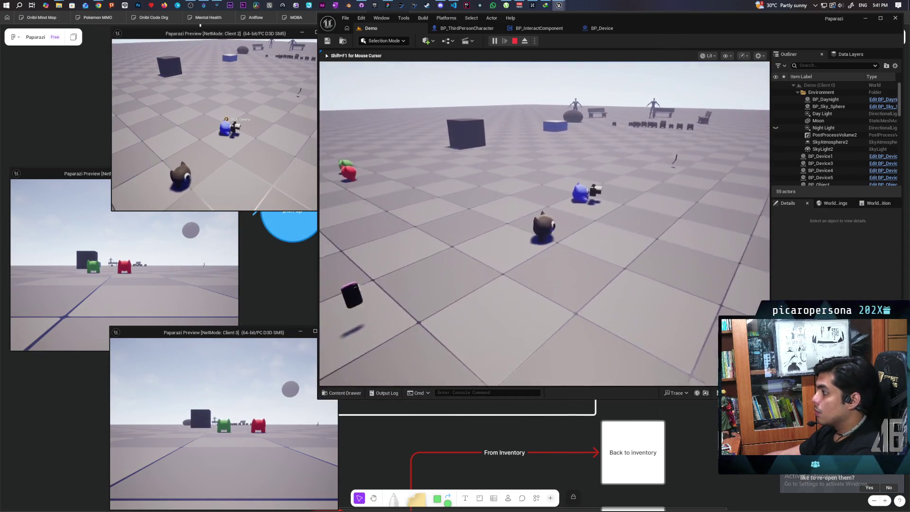
key("w")
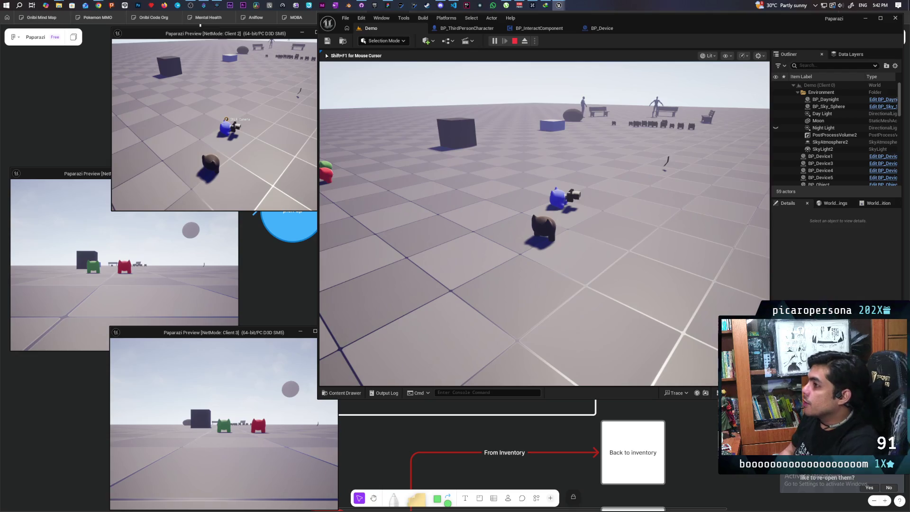
mouse_move(544, 222)
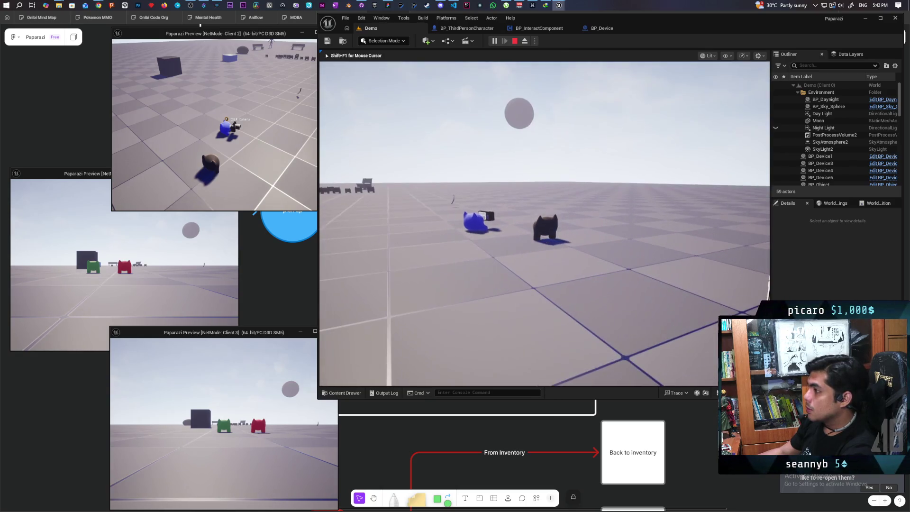
key("Escape")
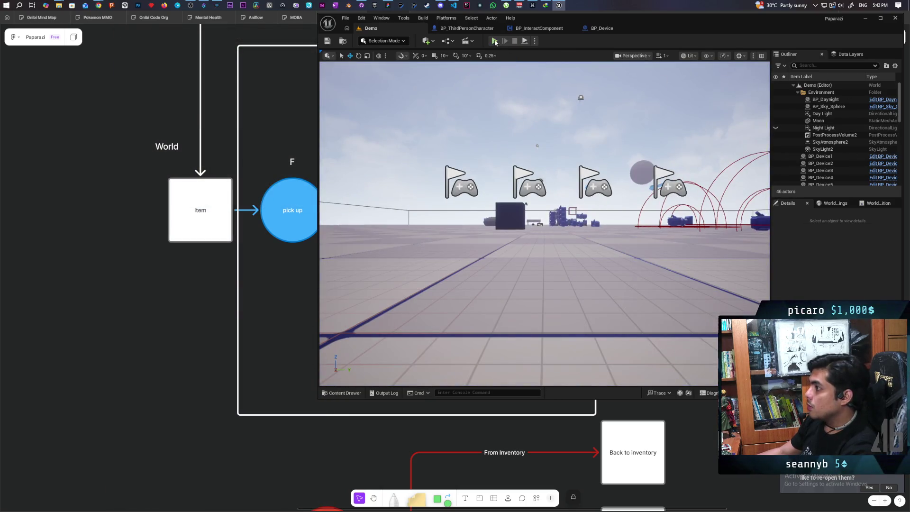
- Start a new session, walk Client 2 to the cubes and pick one up, then end play
key("alt+p")
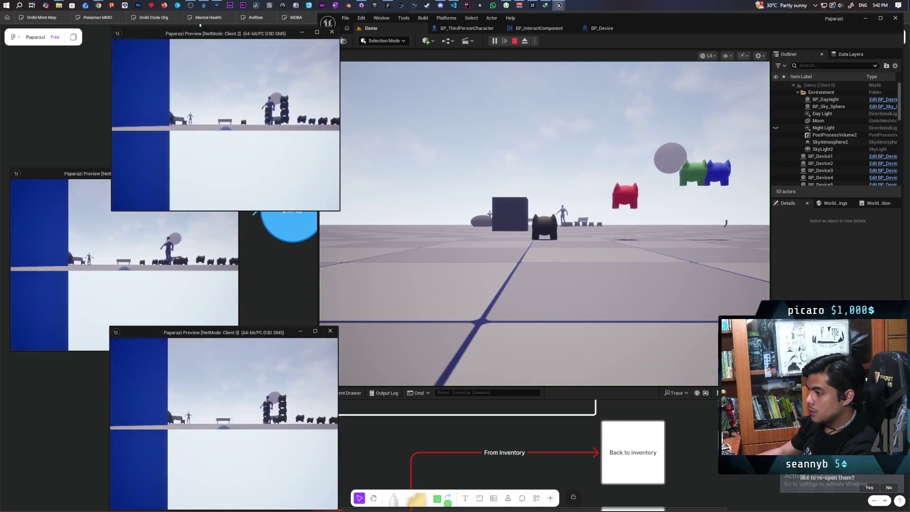
key("w")
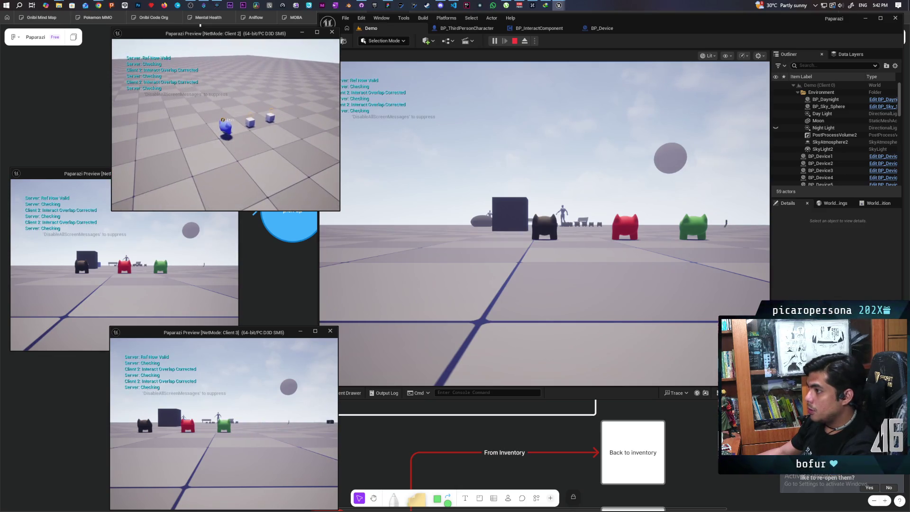
key("e")
key("e")
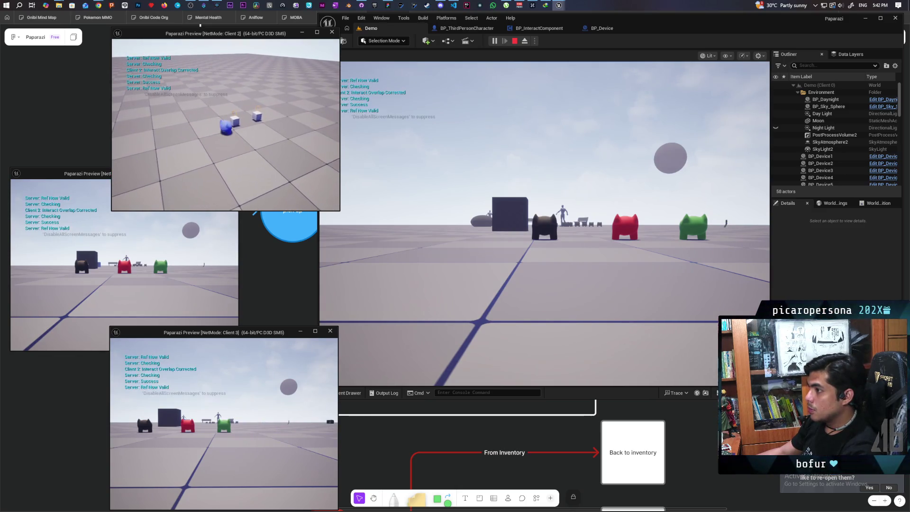
key("Escape")
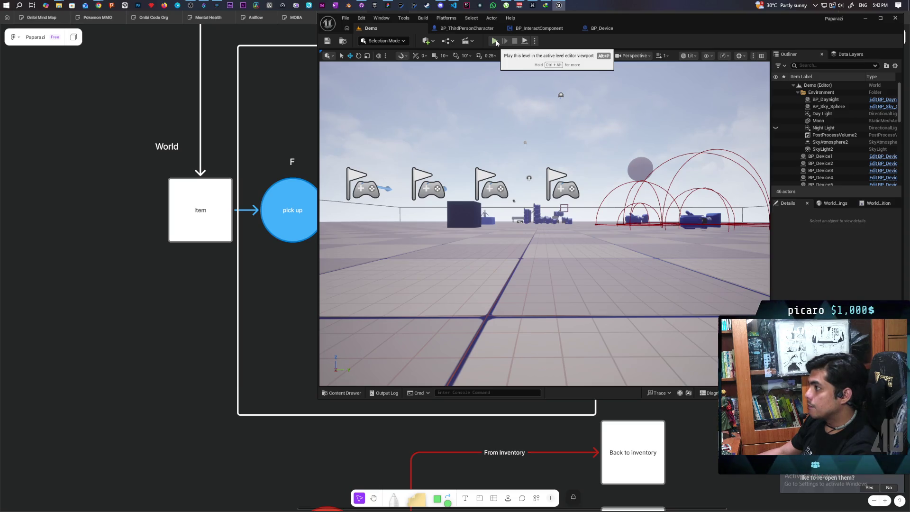
left_click(468, 30)
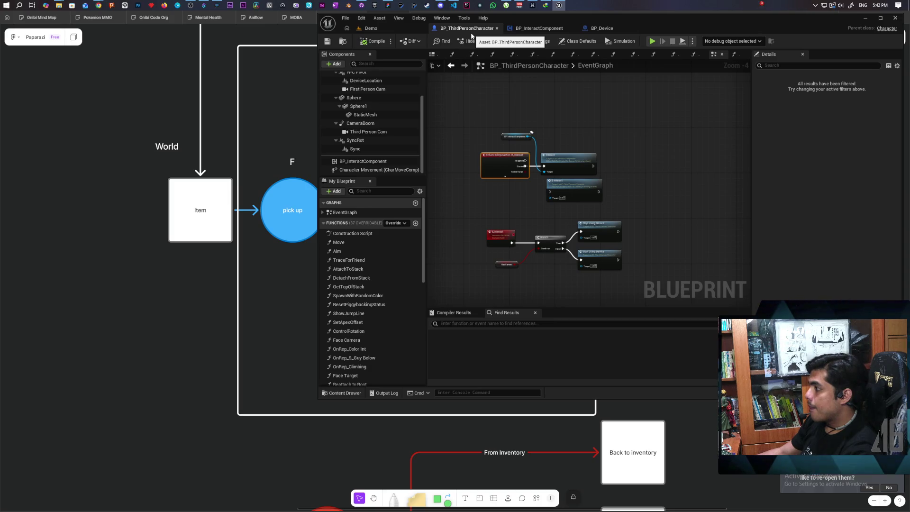
- Inspect Character Movement and BP_InteractComponent details in BP_ThirdPersonCharacter, then launch Play from Demo
left_click(404, 31)
left_click(446, 28)
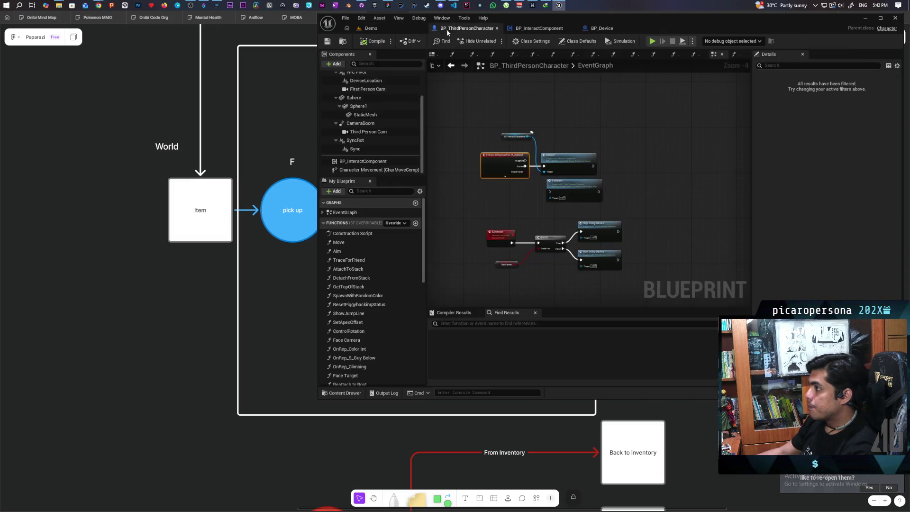
left_click(374, 169)
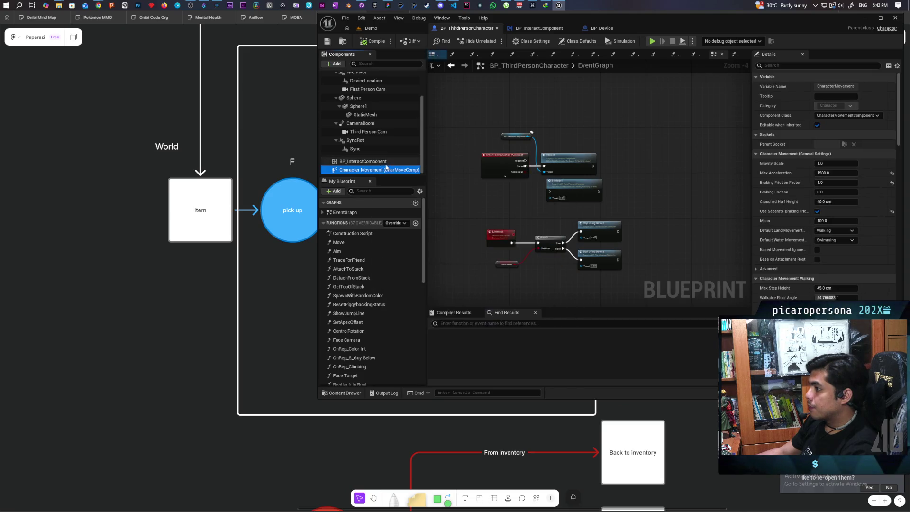
left_click(386, 162)
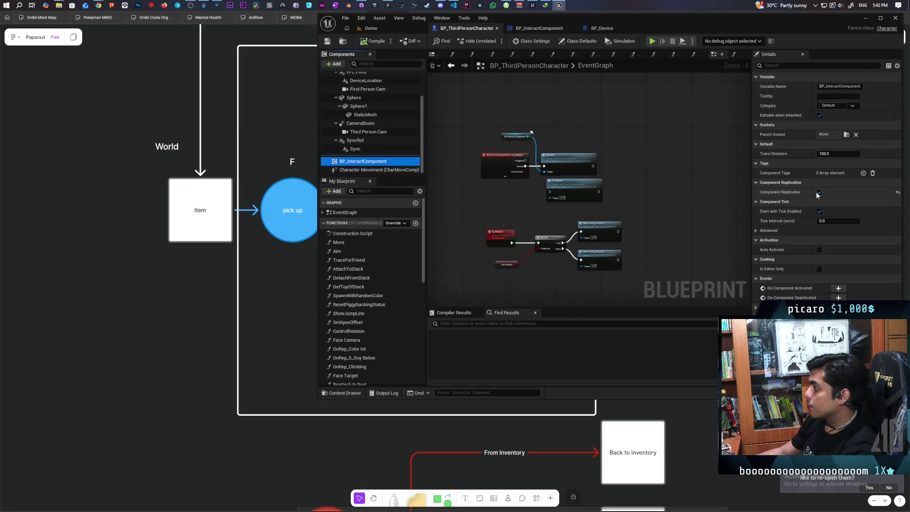
left_click(382, 28)
left_click(493, 41)
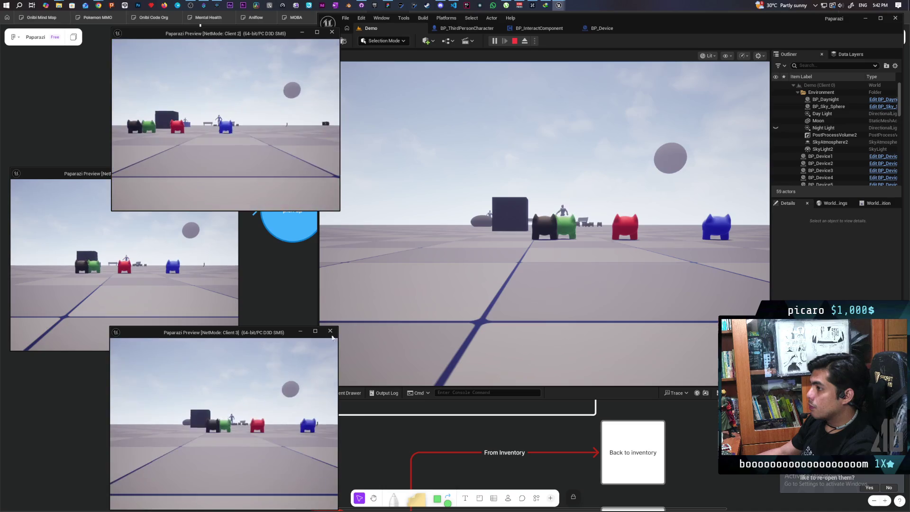
- Have Client 2 interact with a camera device, resume past the breakpoint, then stop with Esc
key("w")
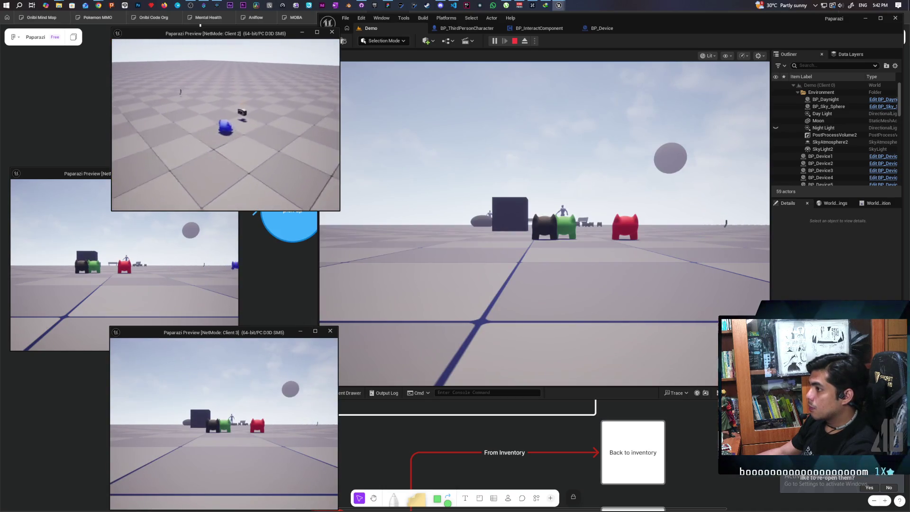
key("e")
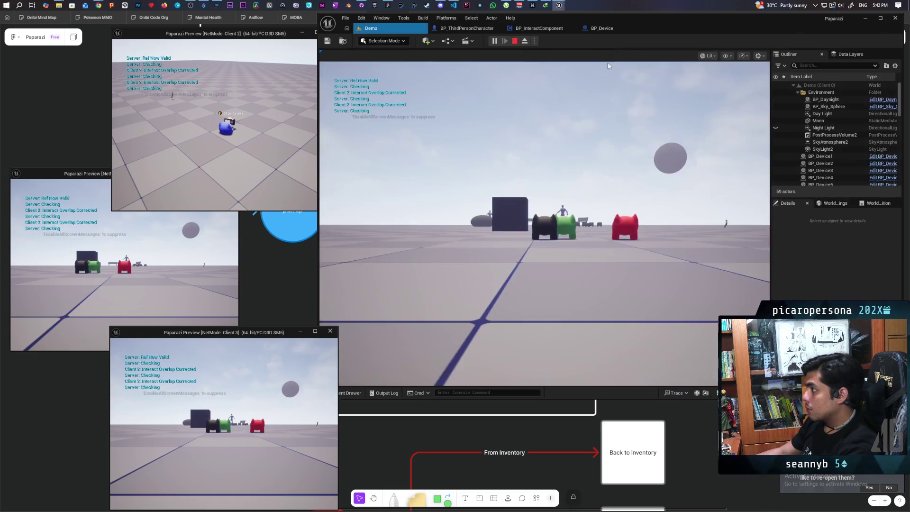
left_click(613, 41)
key("alt+Tab")
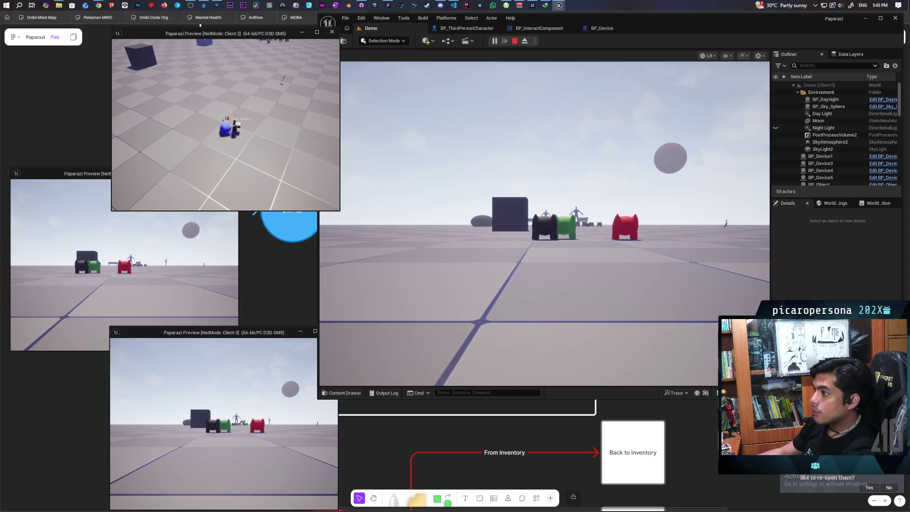
key("Escape")
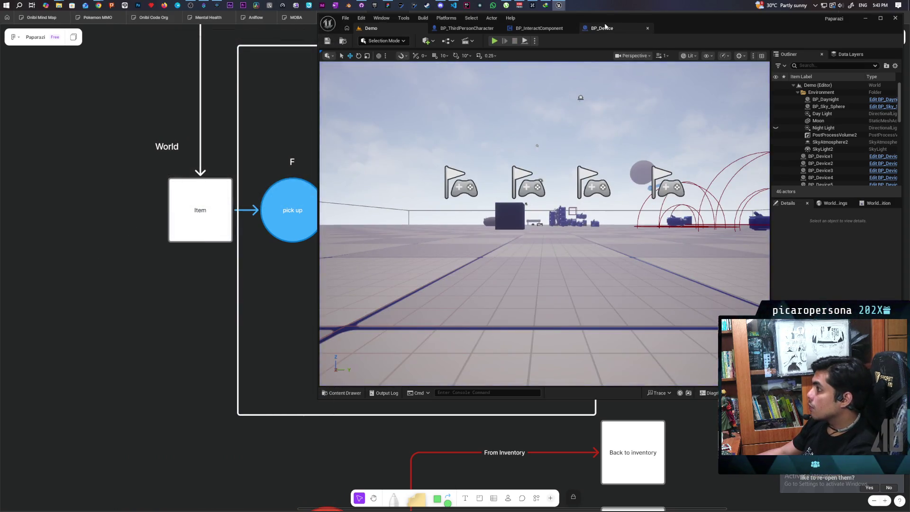
- In BP_Device, find CanInteract references by name and jump to both Set CanInteract nodes
left_click(601, 28)
mouse_move(513, 277)
left_mouse_down()
mouse_move(539, 260)
mouse_move(476, 277)
left_mouse_up()
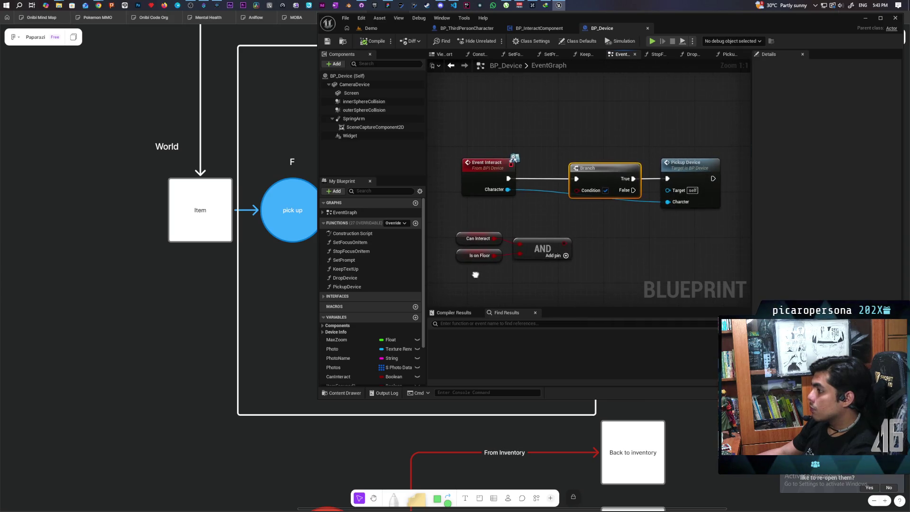
left_click(477, 238)
right_click(463, 239)
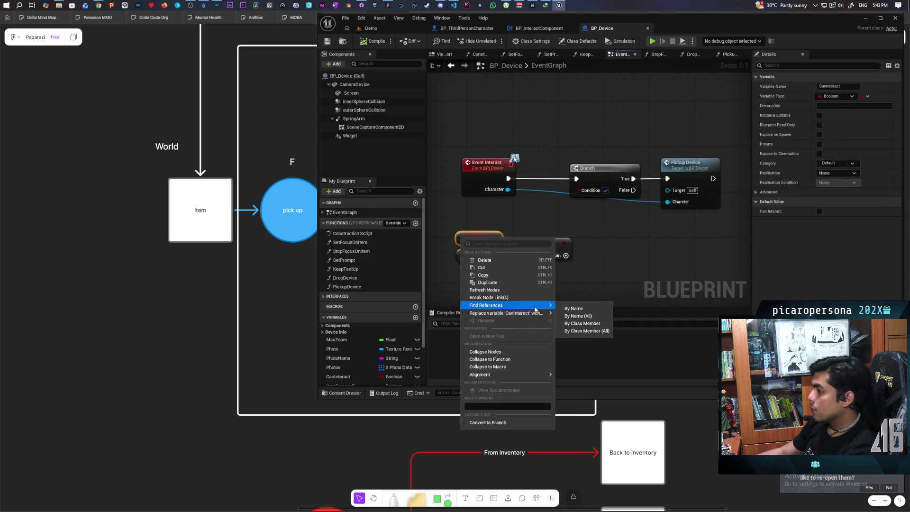
left_click(583, 323)
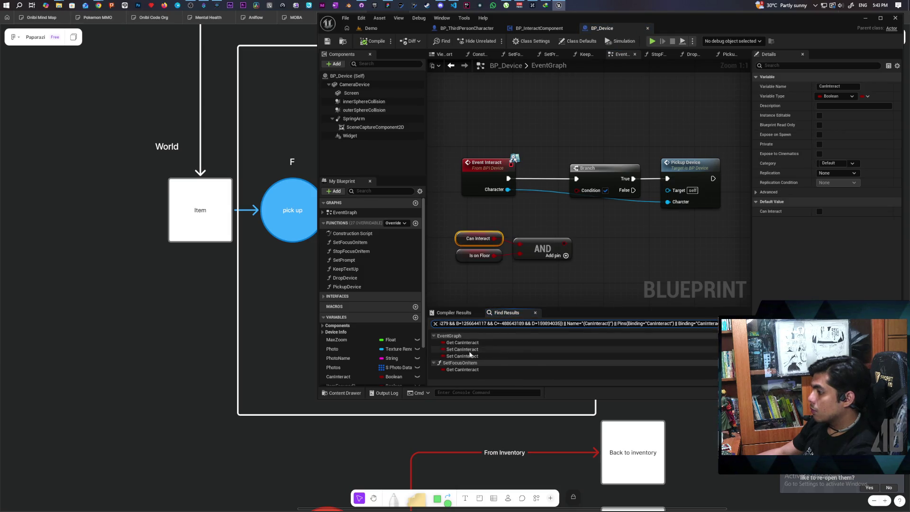
left_click(460, 350)
scroll(596, 239, "down", 1)
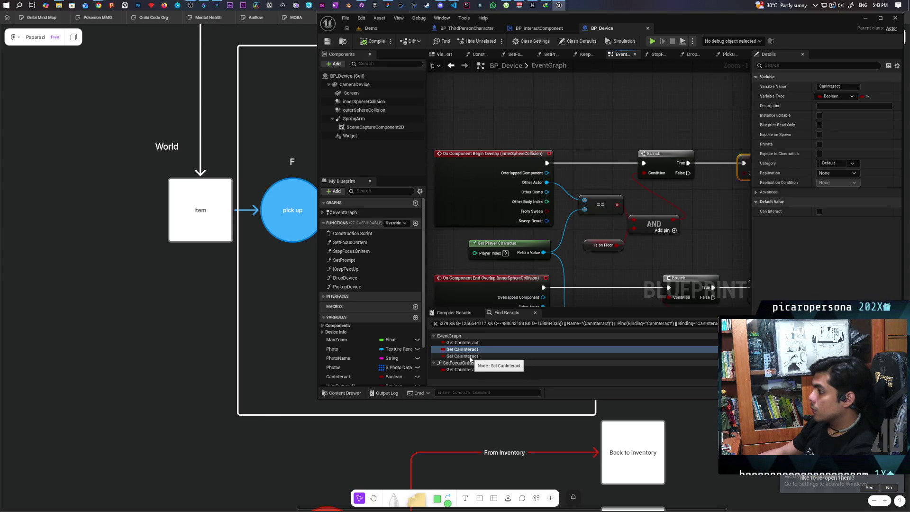
left_click_drag(594, 290, 581, 226)
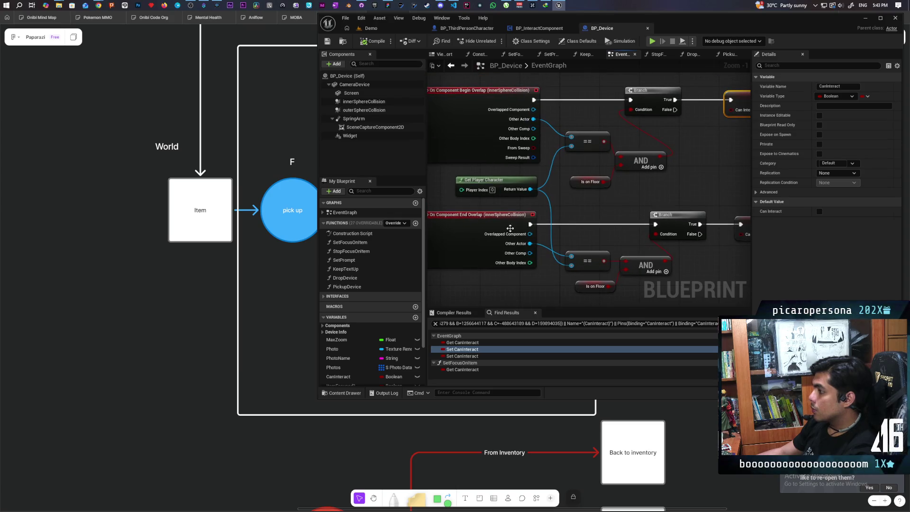
left_click(459, 357)
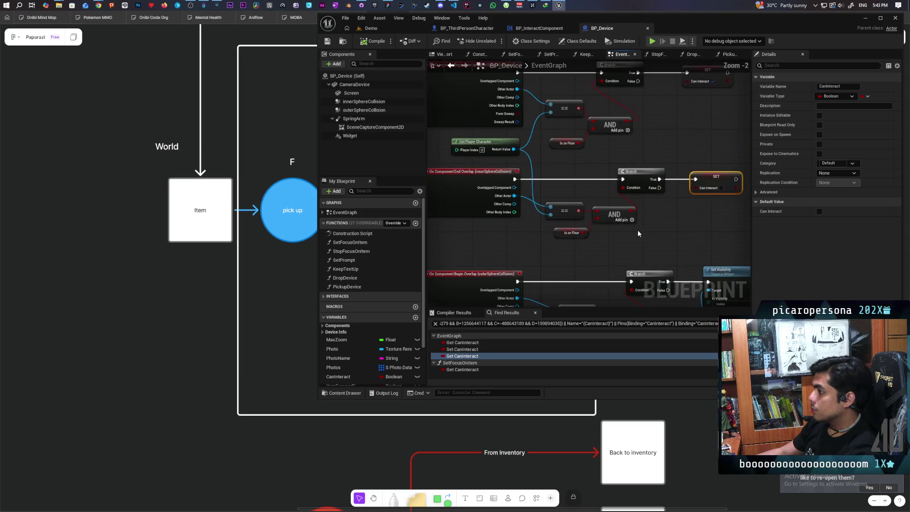
scroll(638, 233, "down", 2)
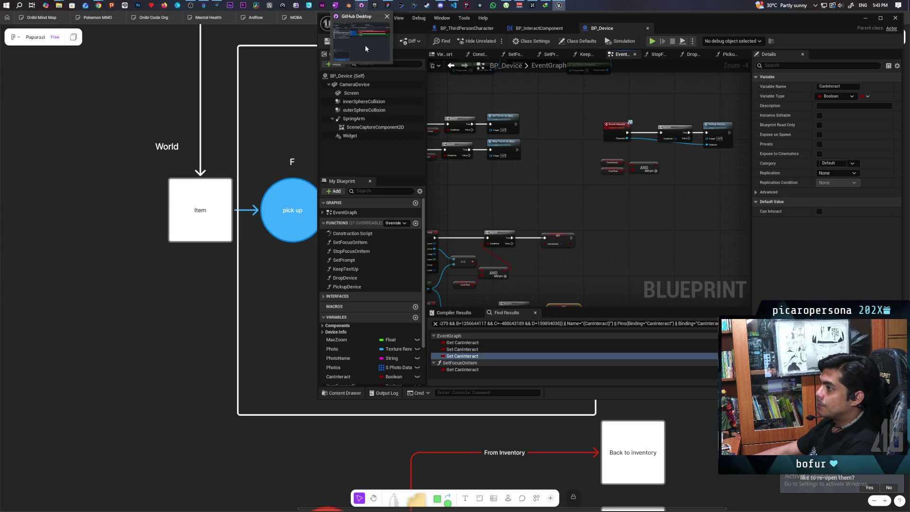
- Commit the 4 changed files to main as 'got basic interact with camera' and push to origin
left_click(360, 6)
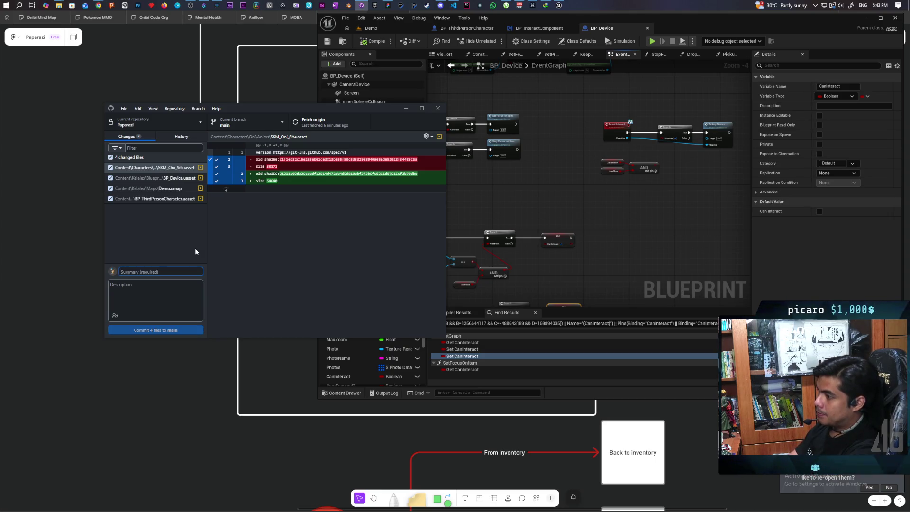
type("got basic ")
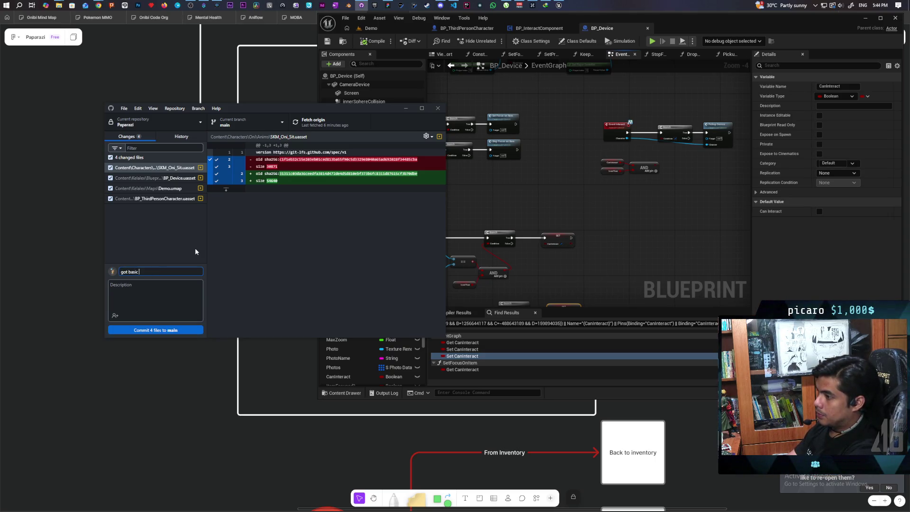
type("interact with camera")
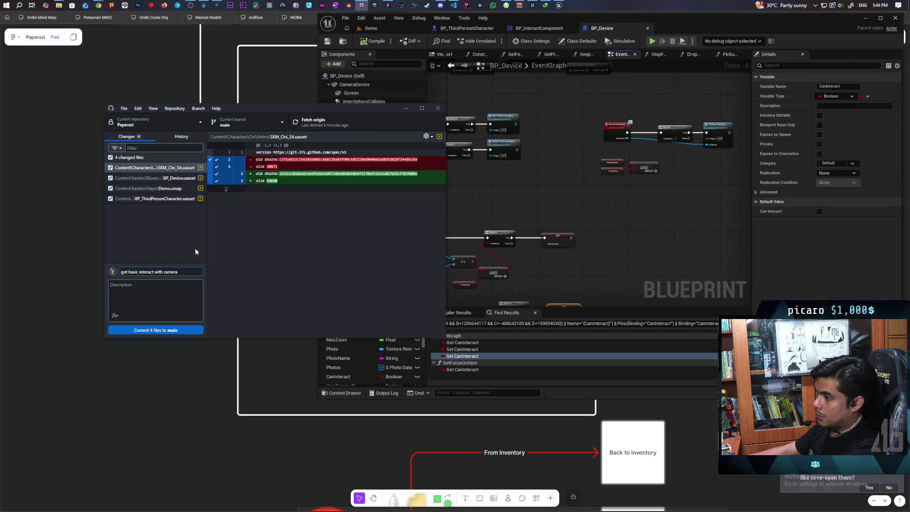
left_click(165, 330)
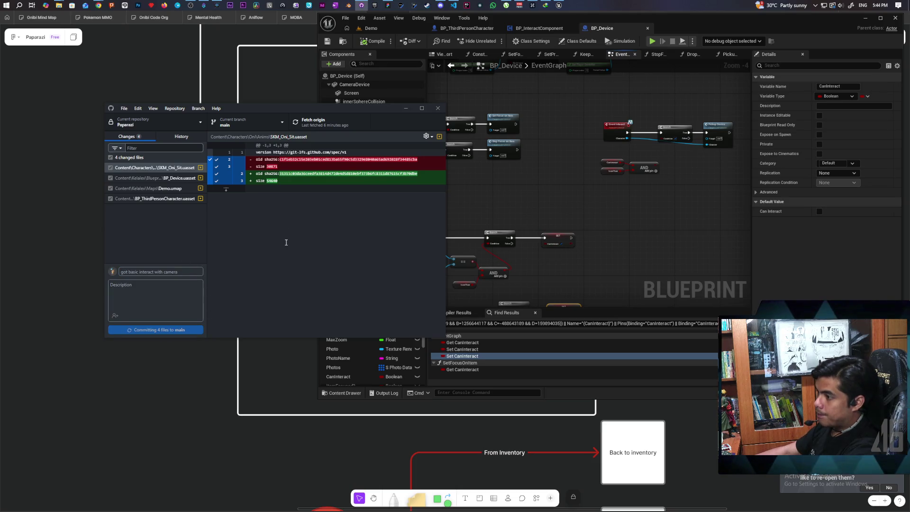
key("ctrl+p")
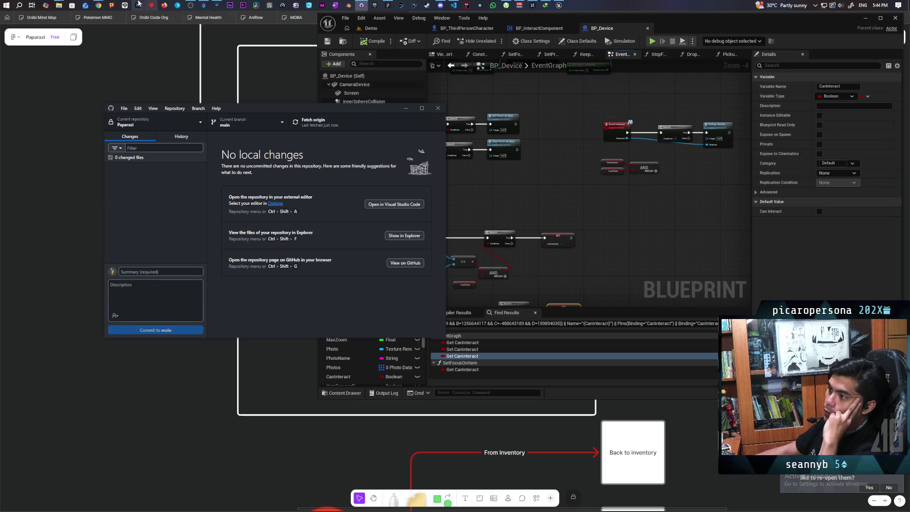
mouse_move(98, 5)
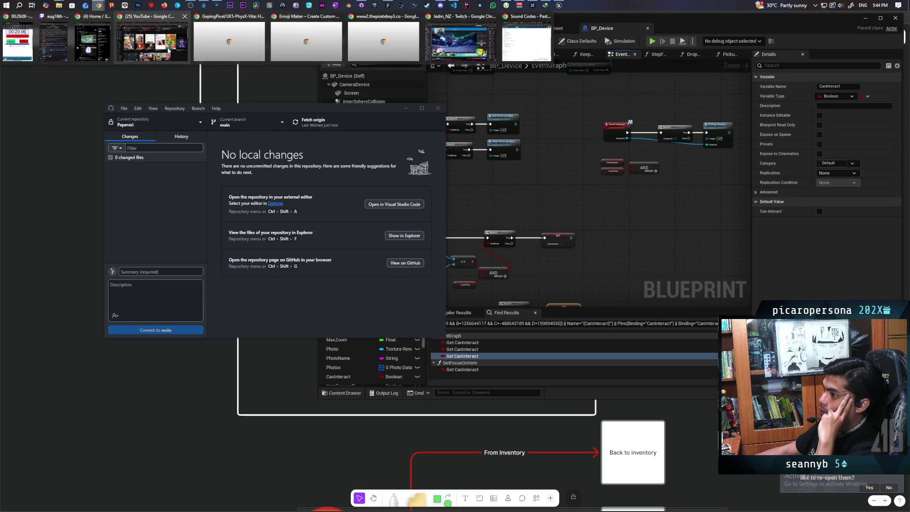
left_click(152, 42)
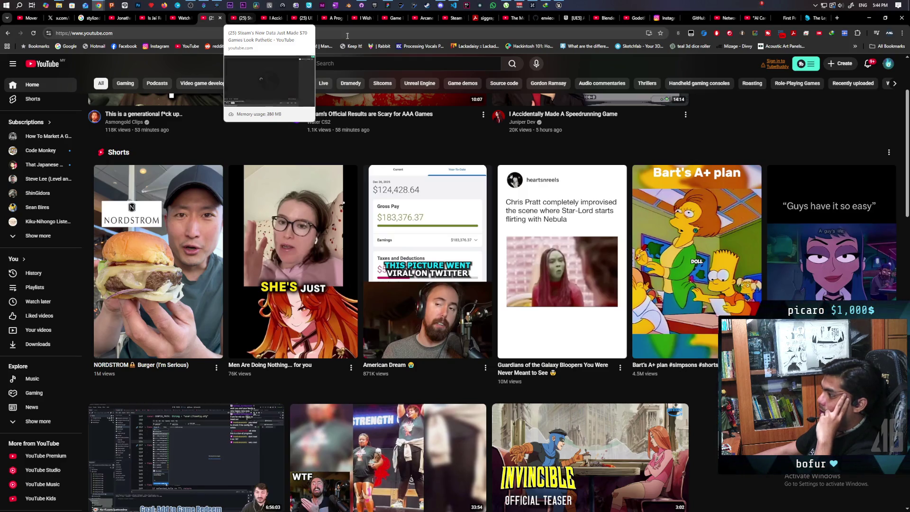
left_click(868, 18)
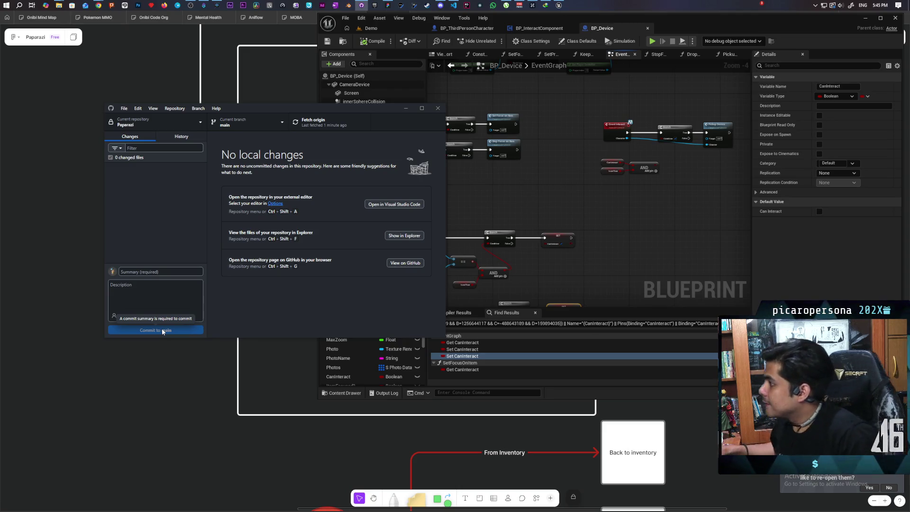
- In the PickupDevice function, delete the Get Player Character node and select the cast, attach and SET nodes
double_click(716, 139)
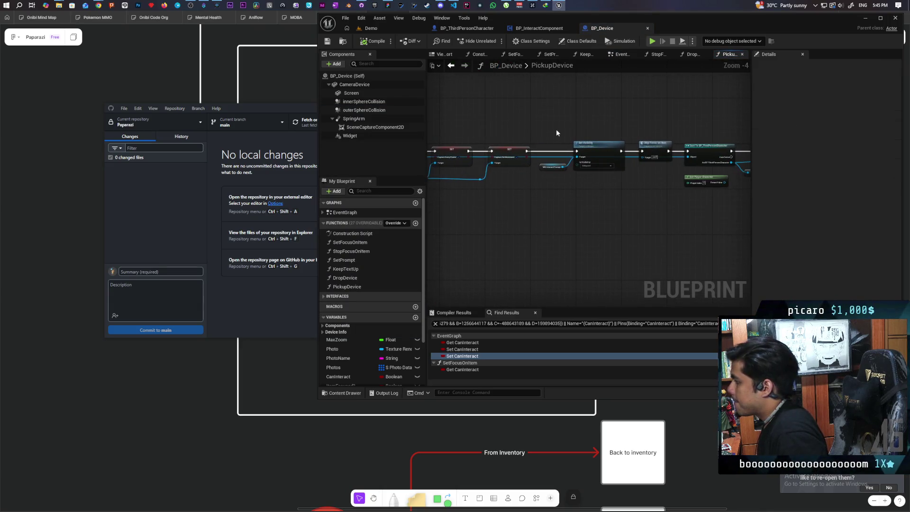
left_click_drag(556, 129, 468, 115)
scroll(558, 114, "up", 2)
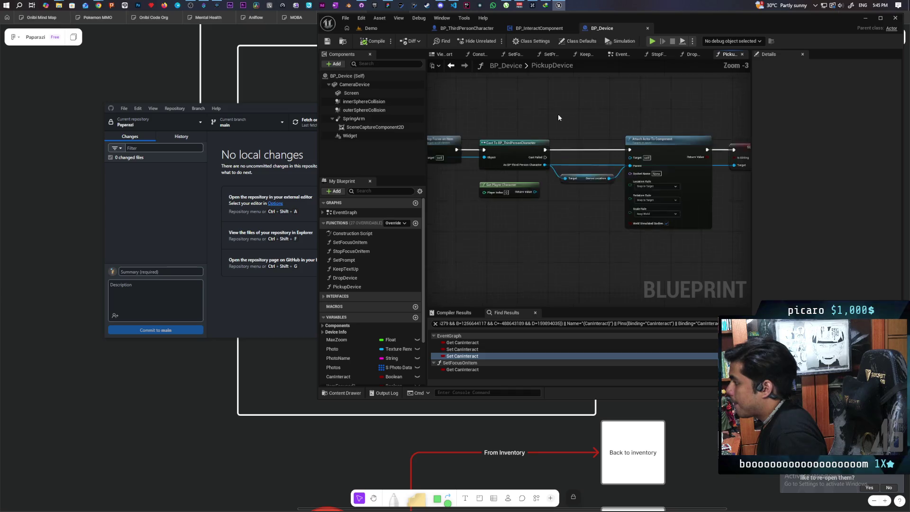
mouse_move(486, 220)
left_mouse_down()
mouse_move(568, 240)
mouse_move(543, 197)
left_mouse_up()
left_click(599, 199)
key("Delete")
scroll(599, 199, "down", 1)
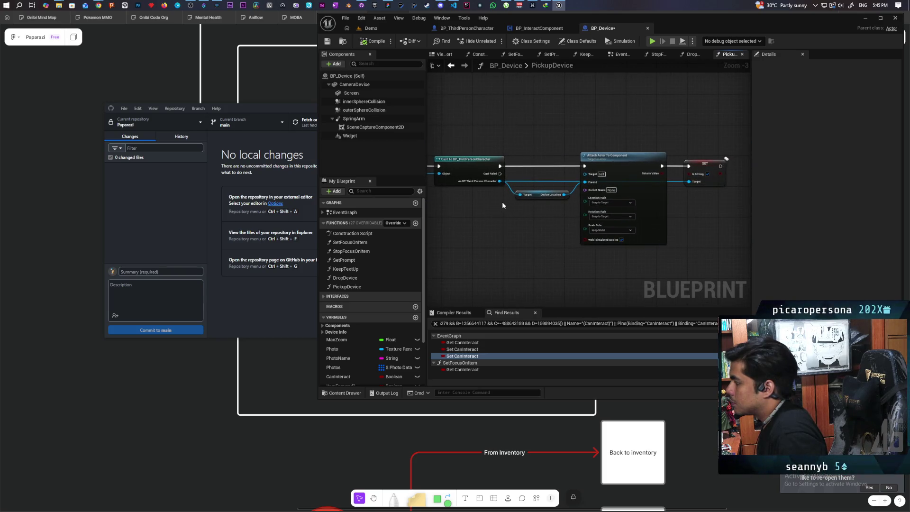
left_click_drag(495, 142, 702, 238)
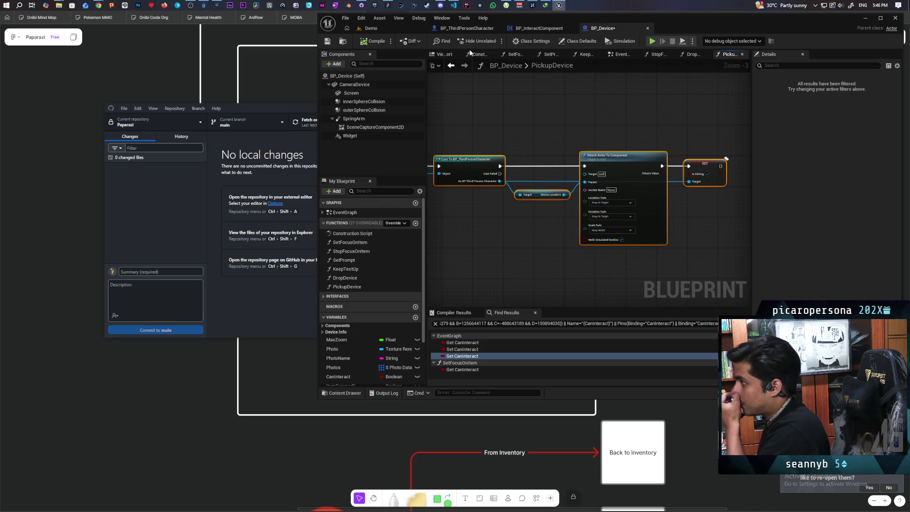
- Back in the Demo level, move toward the placed objects and select the BP_Object actor
left_click(385, 30)
left_click_drag(416, 199, 492, 152)
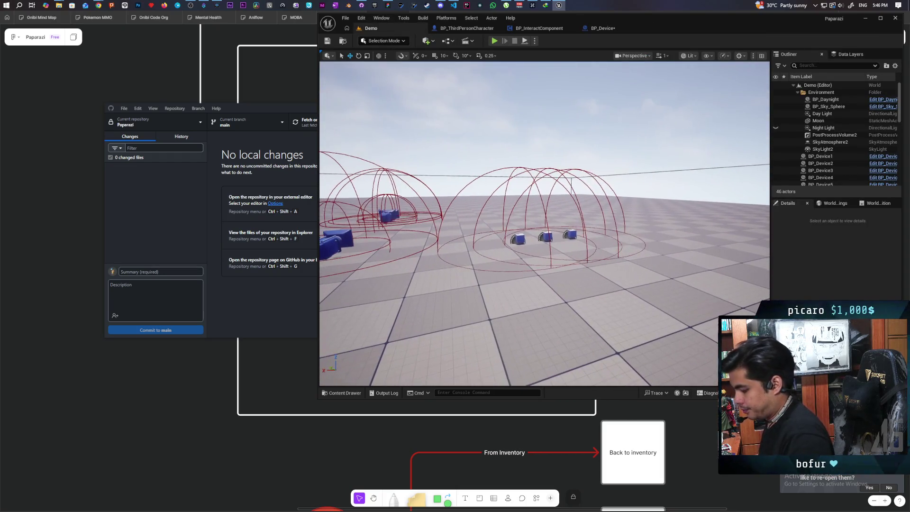
left_click(519, 239)
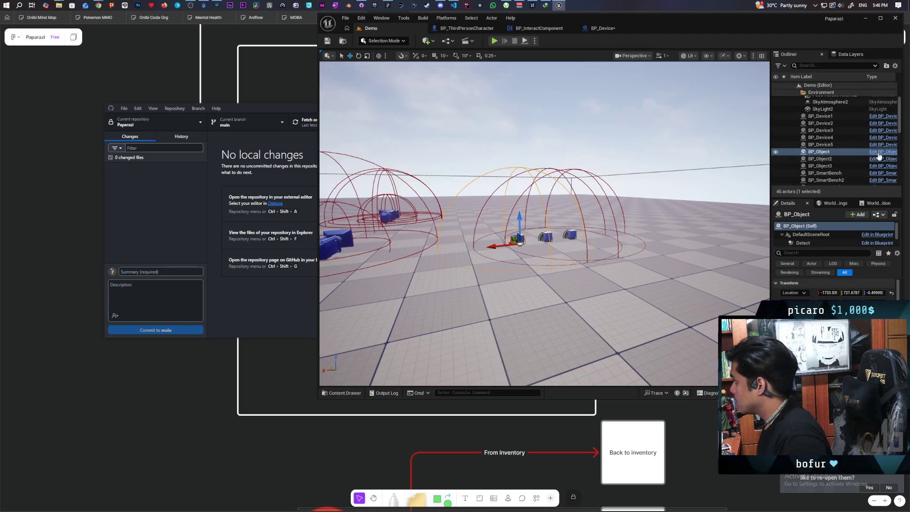
- Open BP_ObjectBase from the Interactables folder and paste the copied pickup nodes beside the interact event
key("ctrl+b")
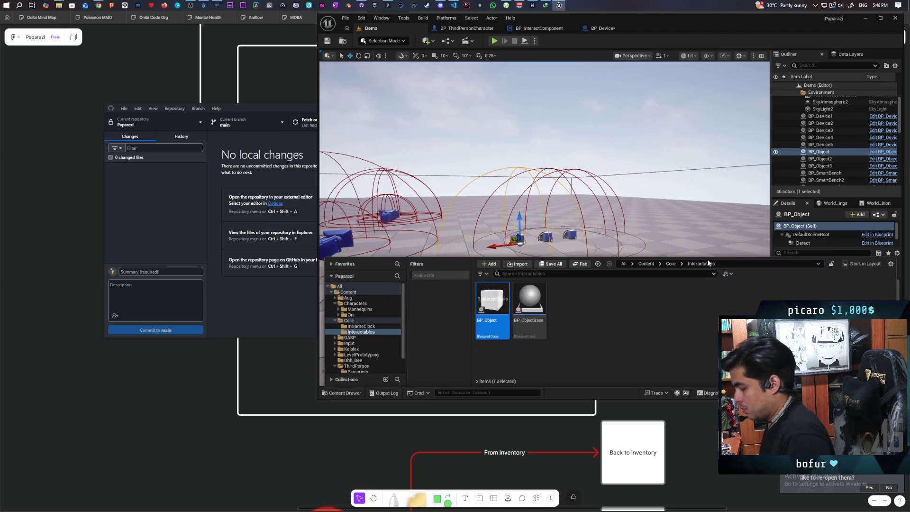
left_click(527, 302)
double_click(527, 301)
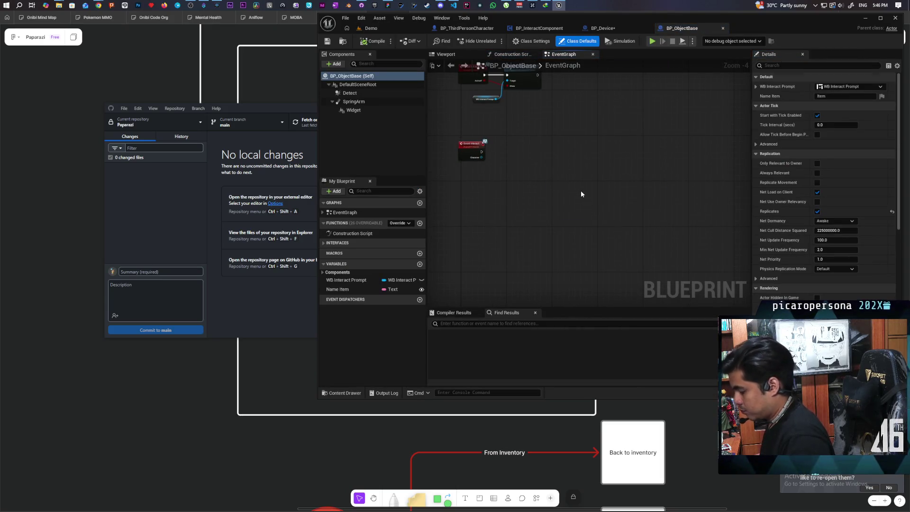
key("ctrl+v")
left_click_drag(517, 181, 516, 160)
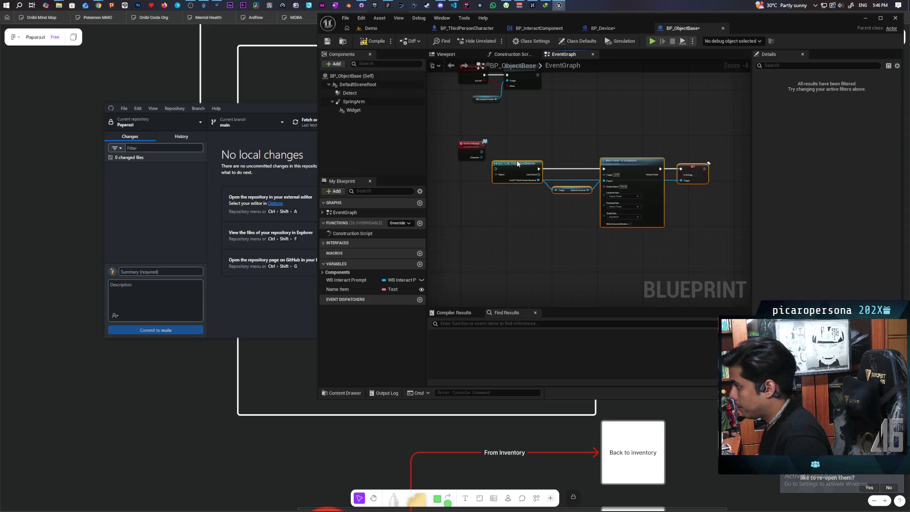
- Align the pasted pickup nodes, compile and save BP_ObjectBase, then return to the Demo level
scroll(493, 175, "up", 4)
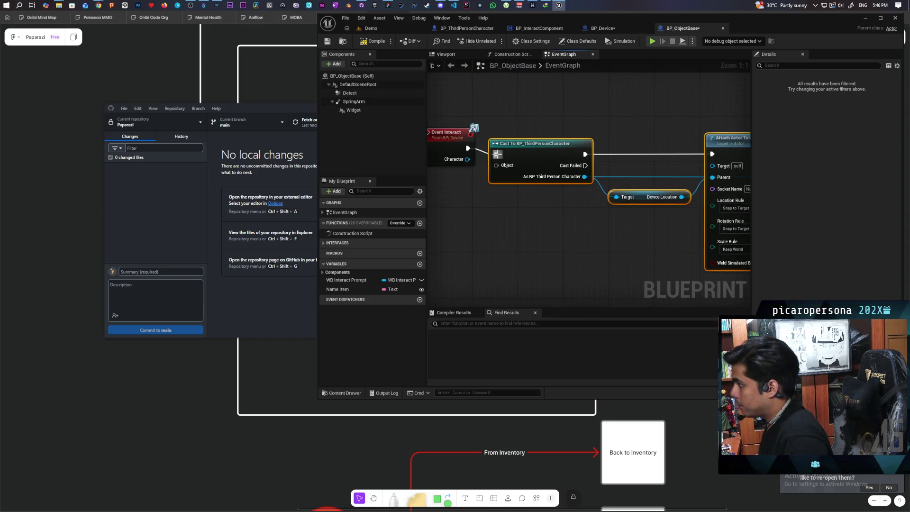
scroll(462, 198, "down", 2)
mouse_move(499, 140)
left_mouse_down()
mouse_move(688, 197)
mouse_move(769, 209)
left_mouse_up()
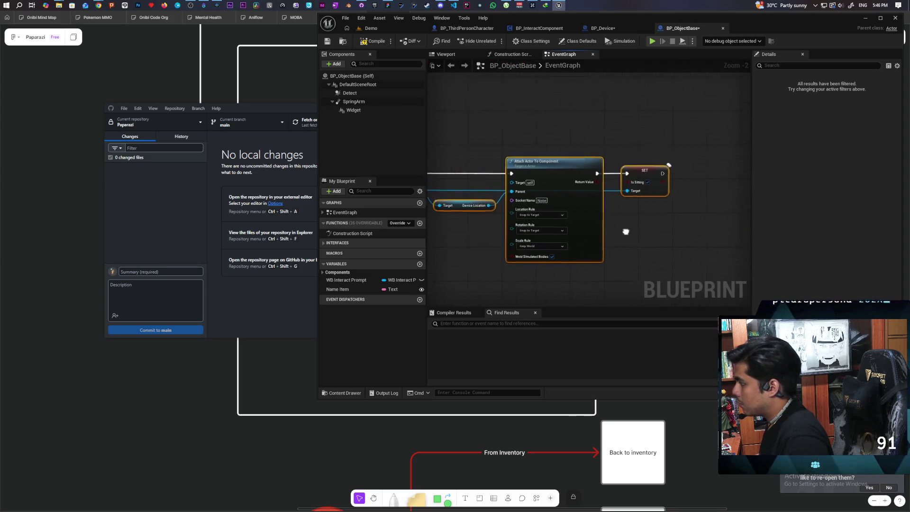
mouse_move(658, 174)
left_mouse_down()
mouse_move(649, 164)
mouse_move(663, 164)
left_mouse_up()
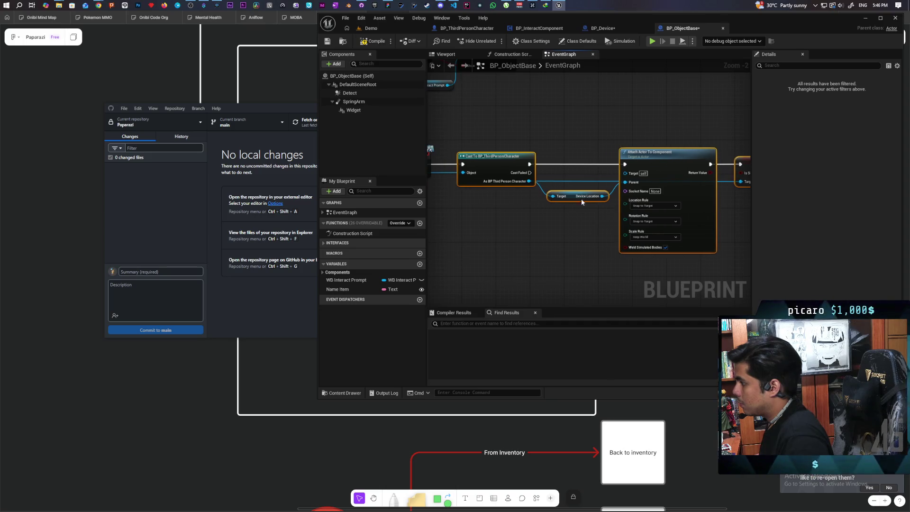
left_click(517, 232)
scroll(517, 232, "down", 1)
key("ctrl+s")
left_click_drag(509, 116, 518, 118)
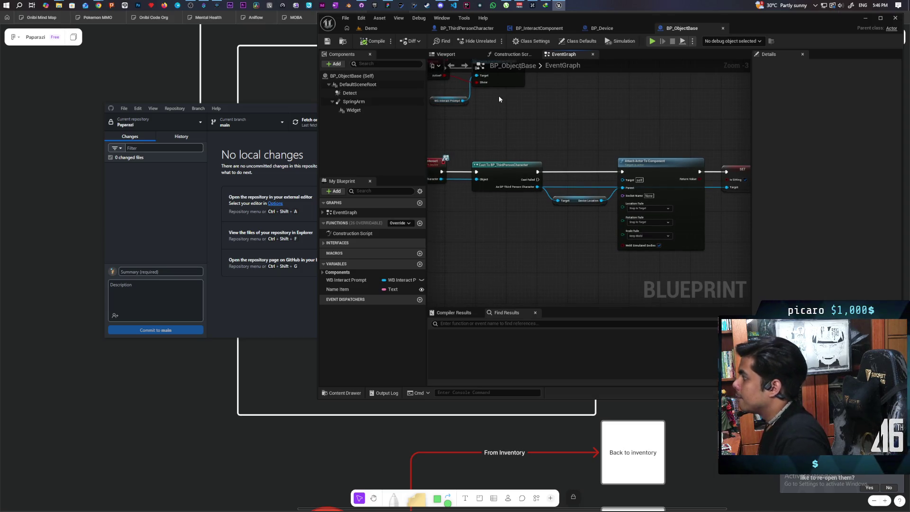
left_click(391, 30)
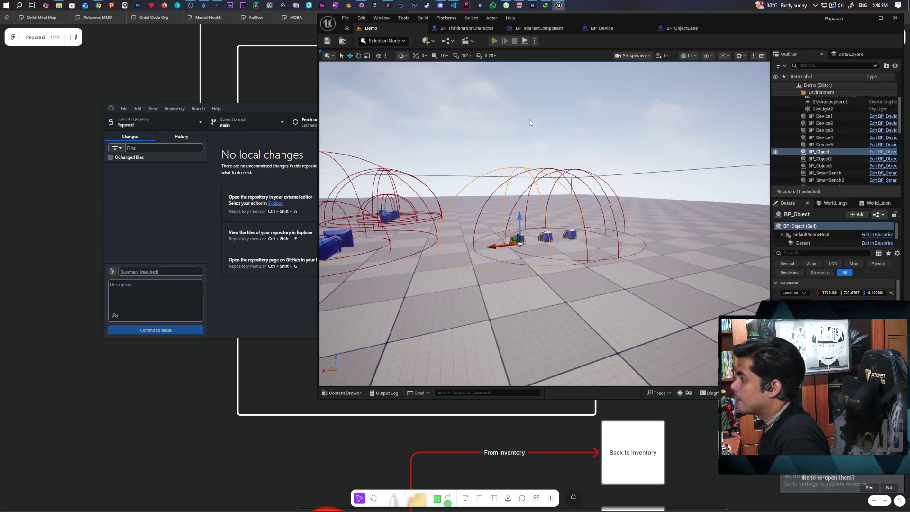
- Play-test Demo with multiple clients, pick up a blue cube with F, then reopen BP_ObjectBase's graph
key("alt+p")
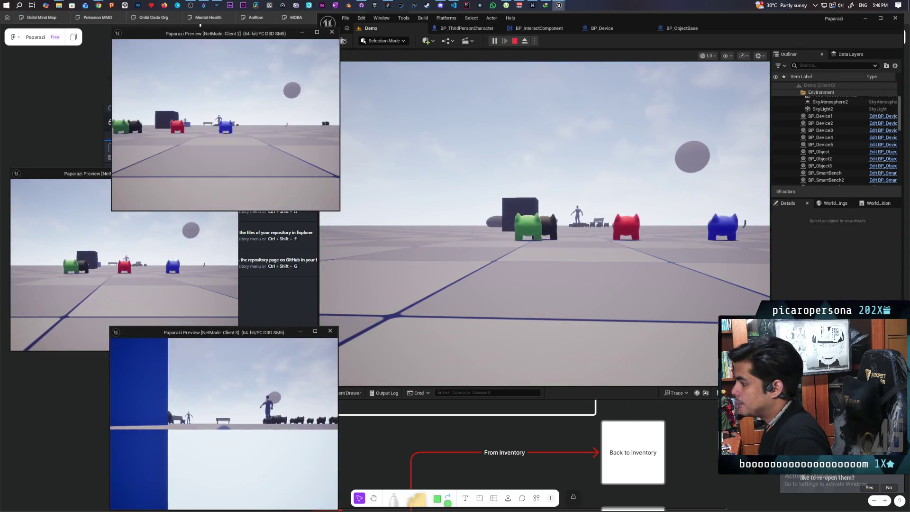
left_click(533, 306)
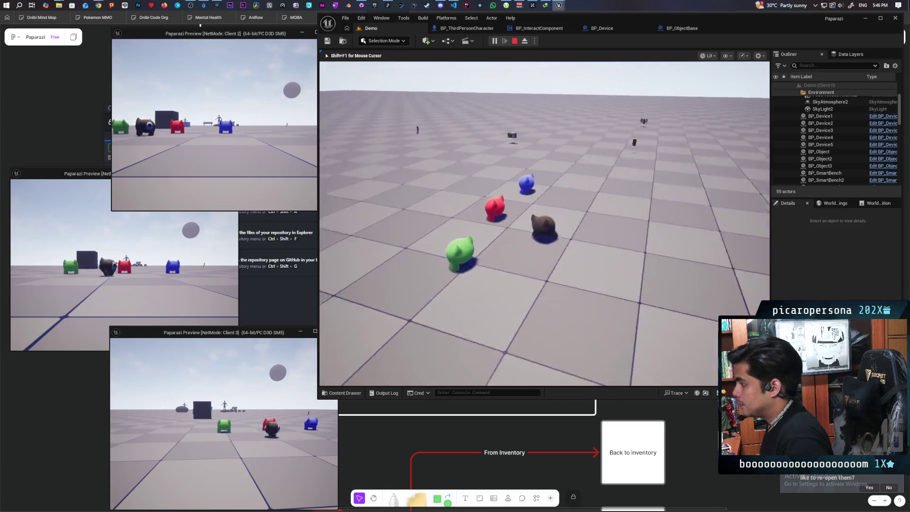
key("w")
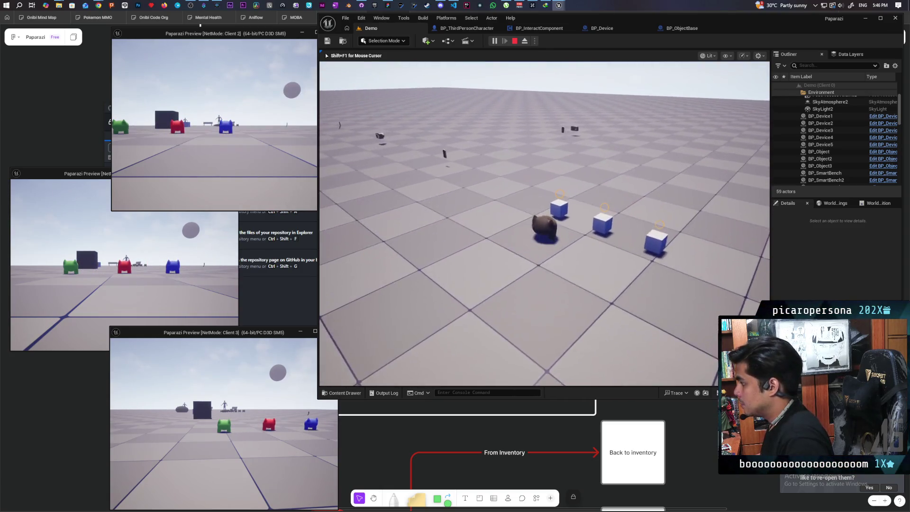
key("f")
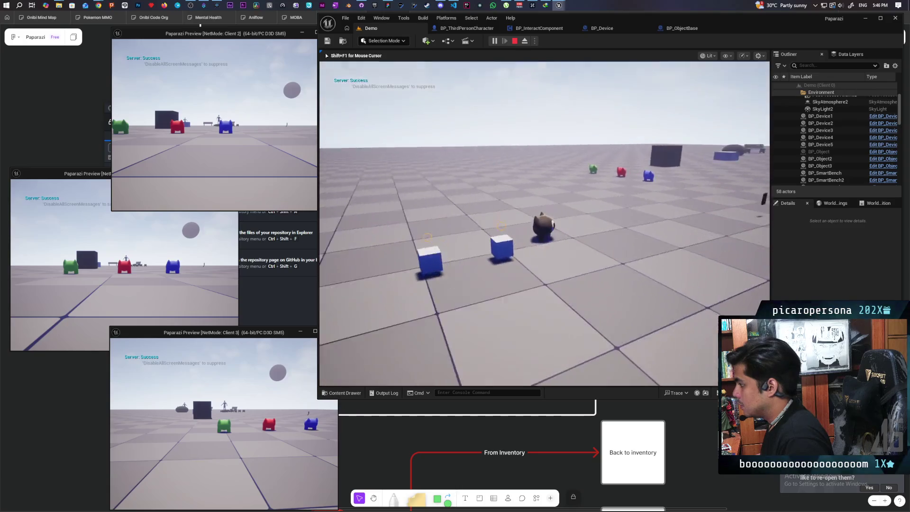
key("w")
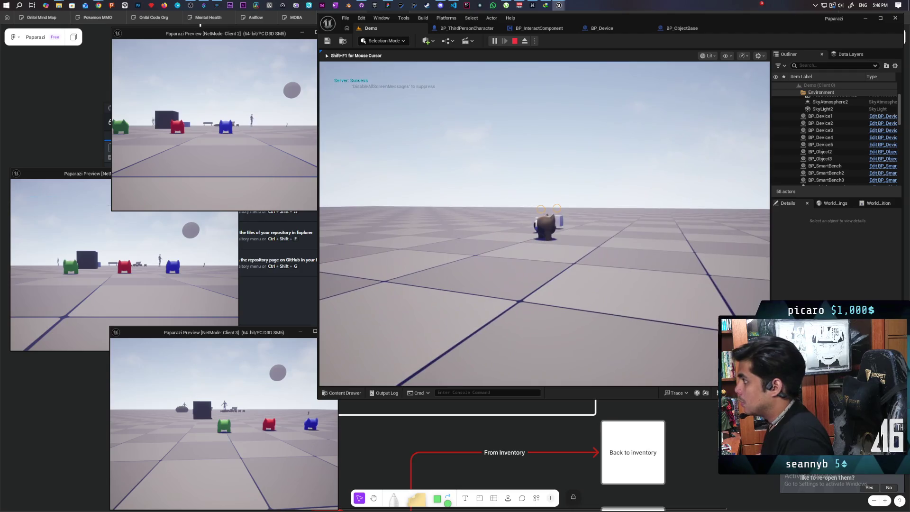
key("Escape")
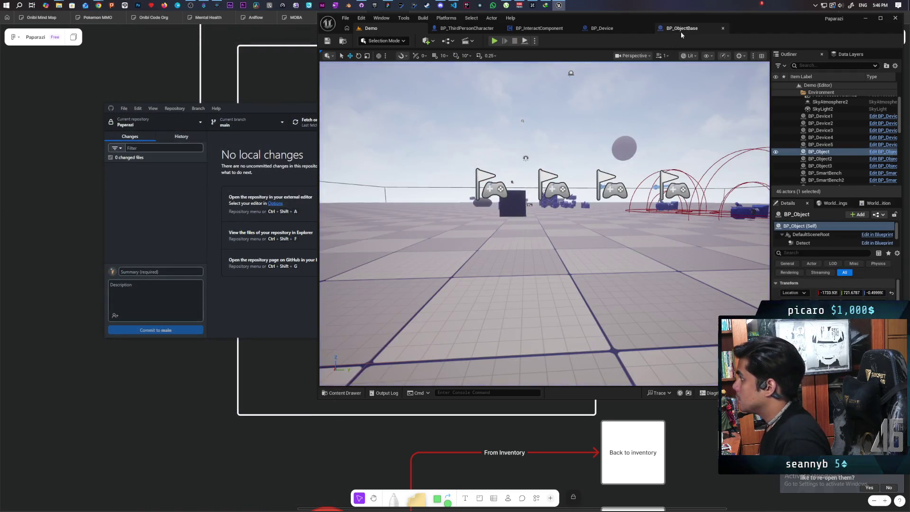
left_click(681, 29)
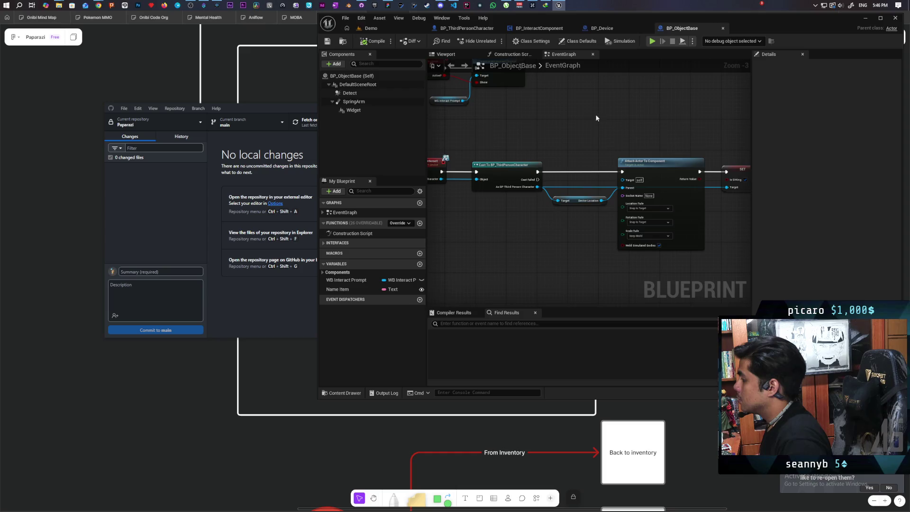
scroll(561, 127, "down", 1)
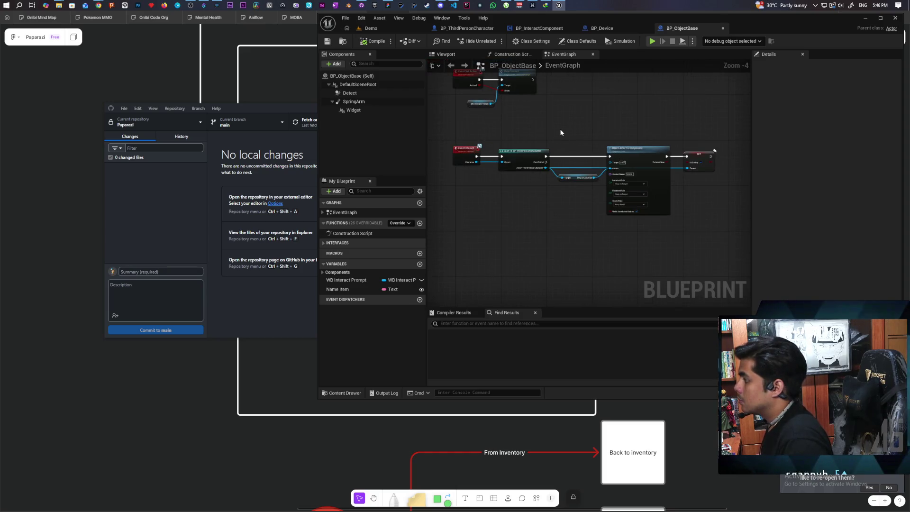
- In BP_ObjectBase, disconnect Event Interact's Character from the cast node and compile
scroll(561, 133, "up", 1)
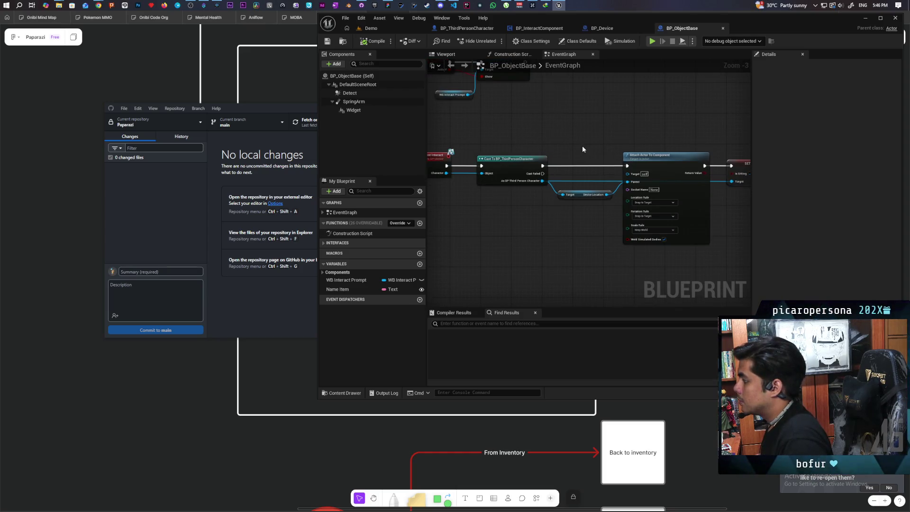
left_click_drag(519, 140, 554, 133)
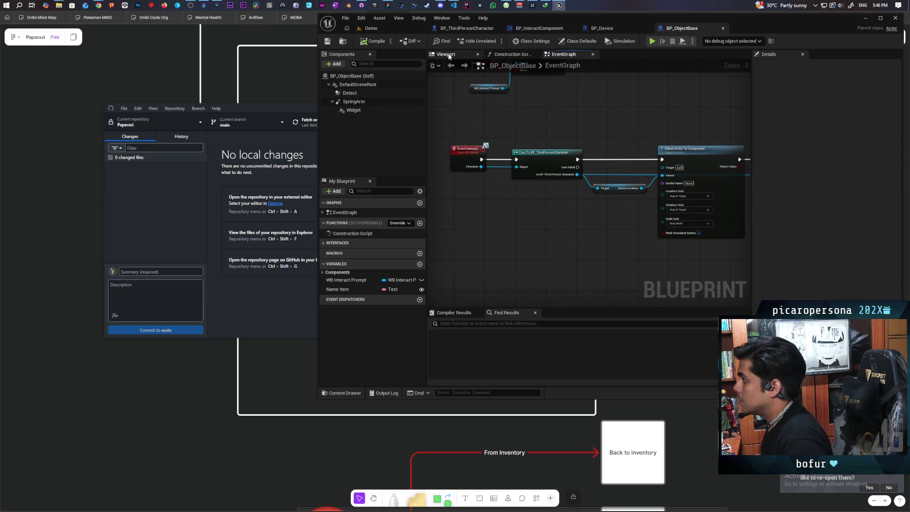
left_click(498, 168, "alt")
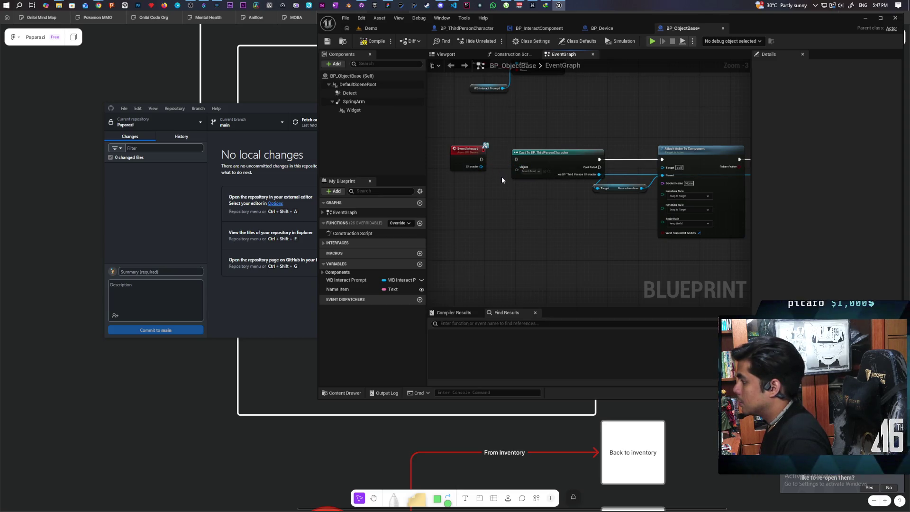
left_click(368, 42)
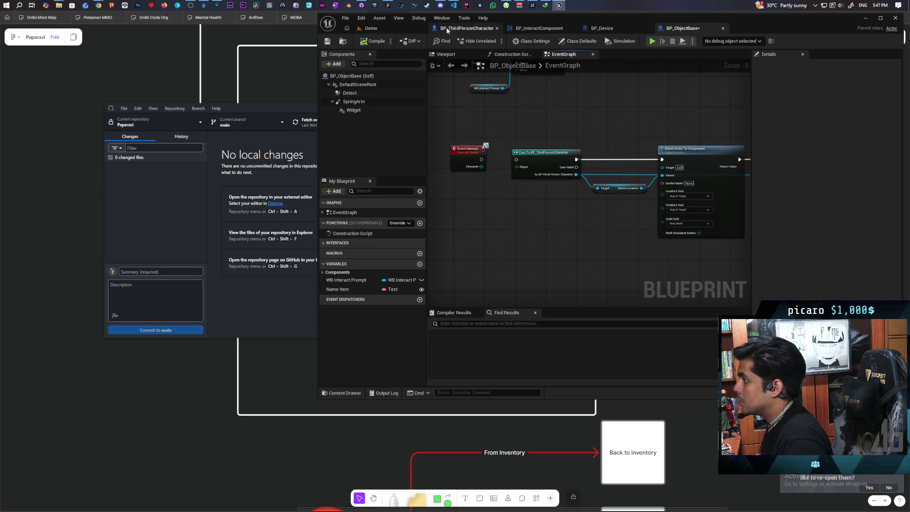
- Open BP_Object and delete its Print String and Destroy Actor nodes
left_click(342, 41)
double_click(492, 308)
scroll(554, 284, "down", 3)
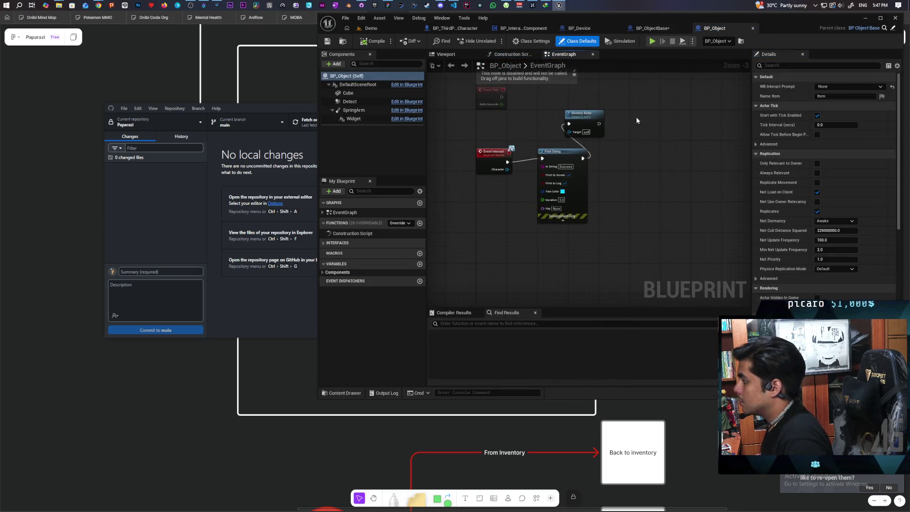
left_click_drag(636, 120, 564, 189)
key("Delete")
- Wire Event Interact into the cast node and plug the Cube component into the attach target
left_click(658, 30)
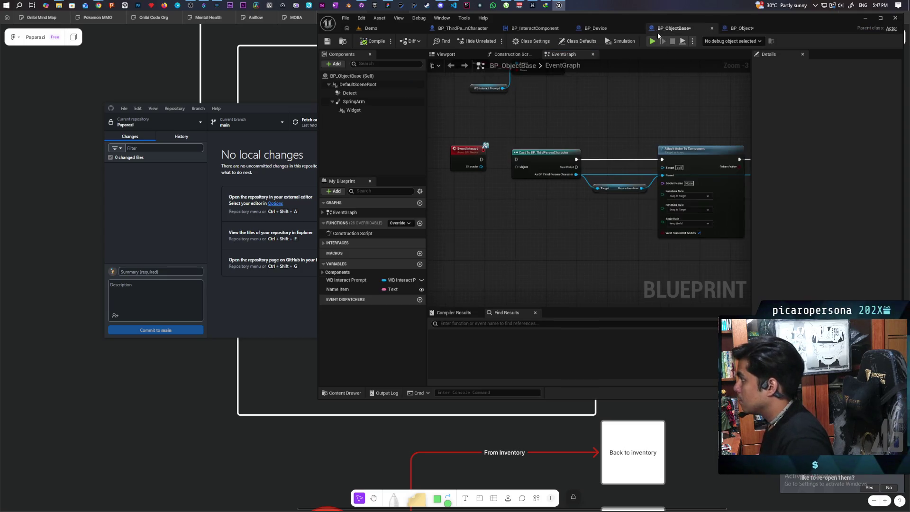
left_click(725, 28)
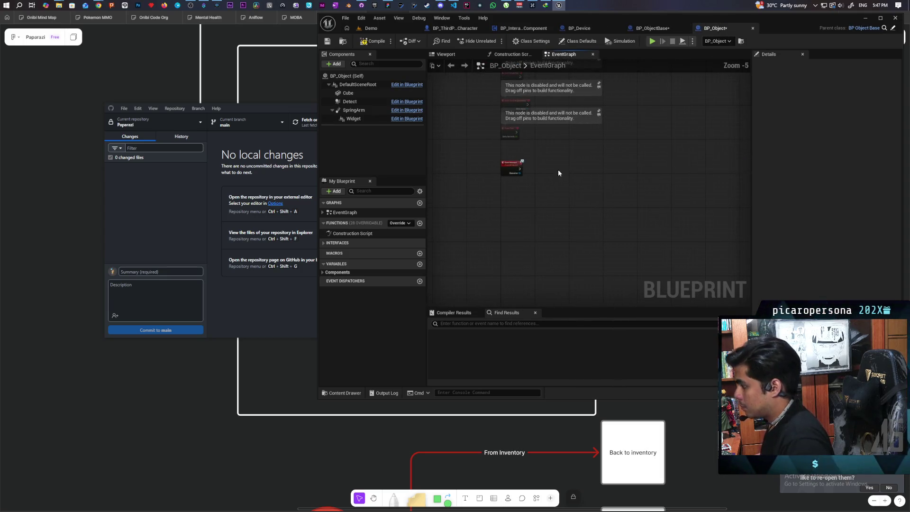
scroll(558, 169, "up", 3)
left_click_drag(499, 161, 579, 174)
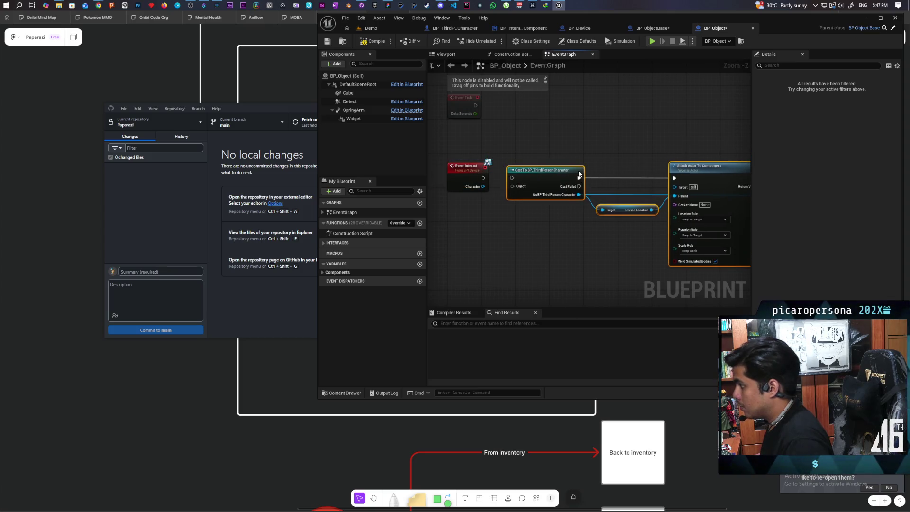
mouse_move(483, 178)
left_mouse_down()
mouse_move(511, 178)
mouse_move(502, 186)
mouse_move(512, 187)
left_mouse_up()
mouse_move(348, 93)
left_mouse_down()
mouse_move(570, 149)
mouse_move(676, 191)
left_mouse_up()
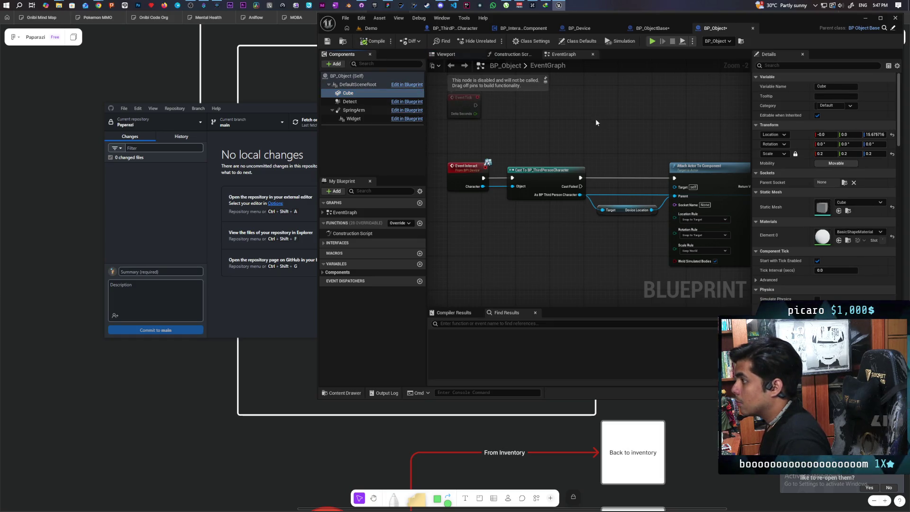
left_click(371, 28)
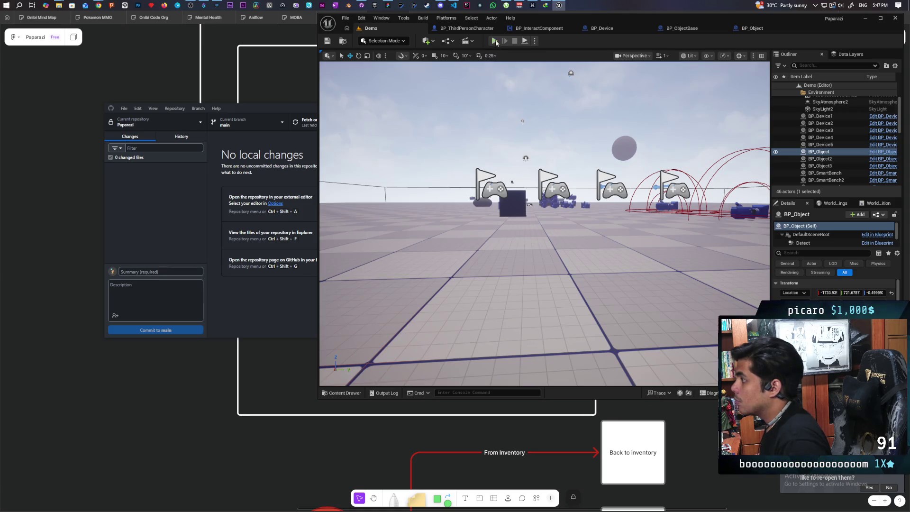
- Run a three-client play test walking a character up to the blue cubes, then reopen BP_Object
key("alt+p")
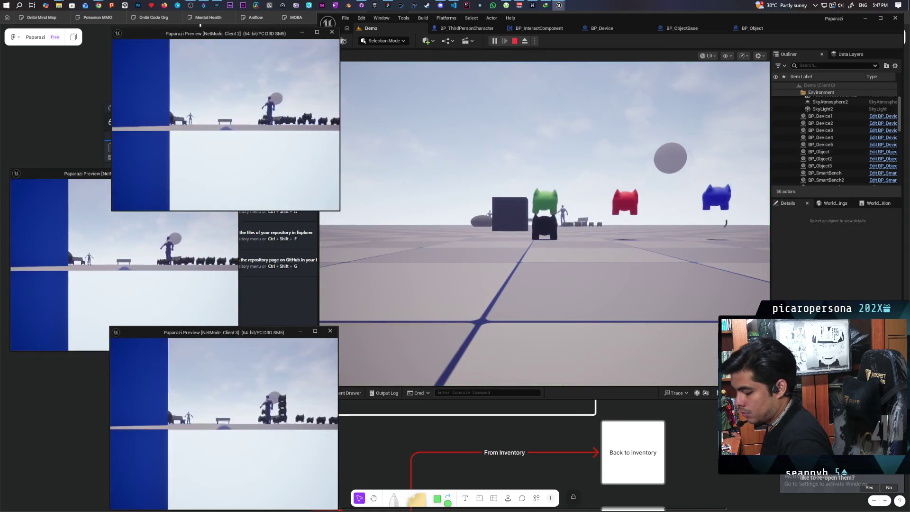
key("alt+Tab")
key("w")
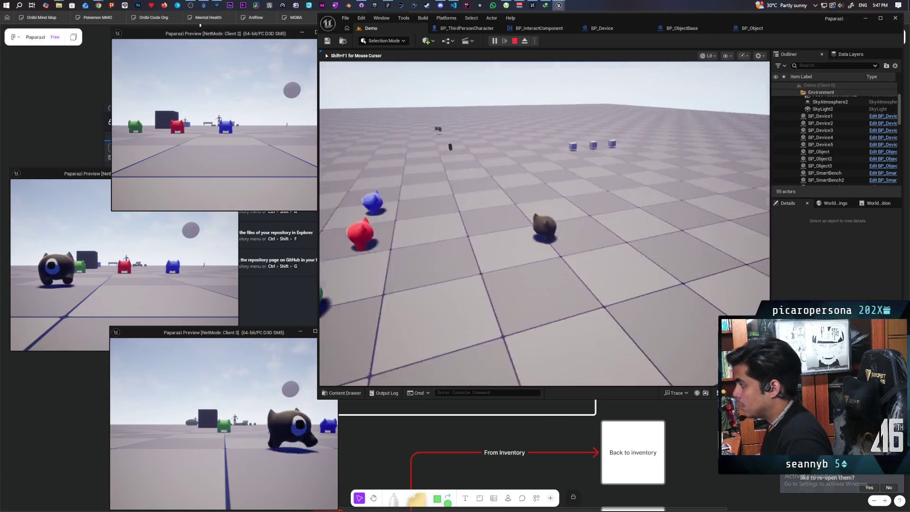
key("w")
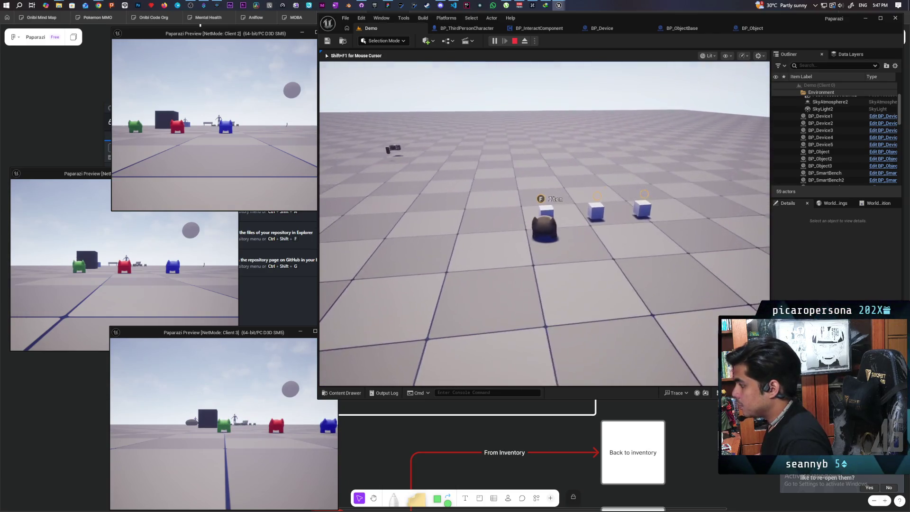
key("w")
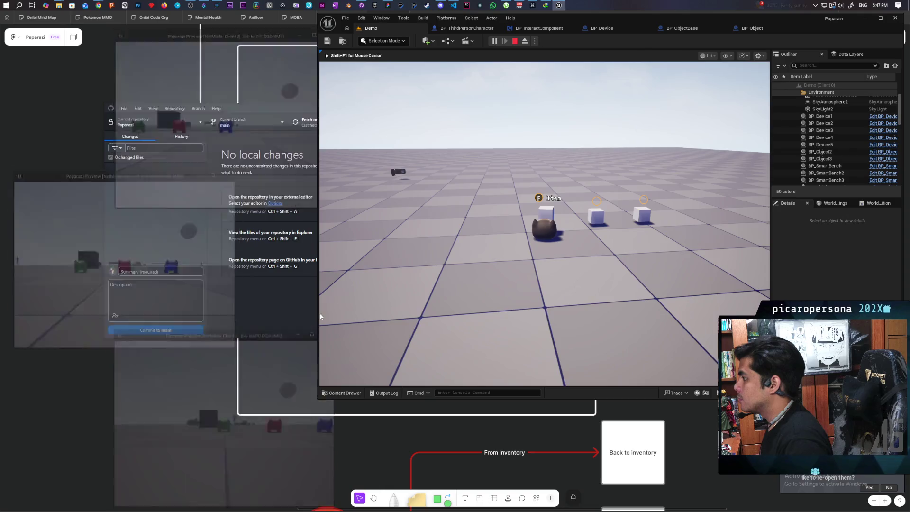
key("Escape")
left_click(753, 28)
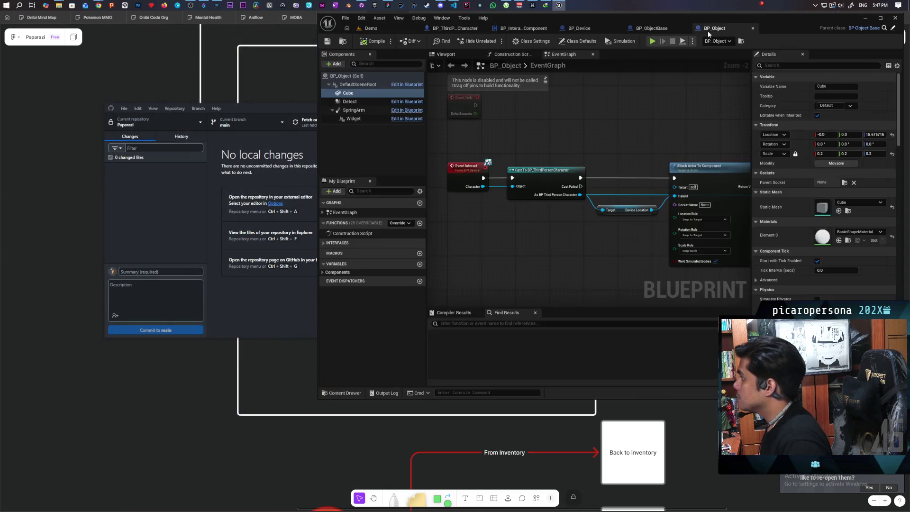
- Review the end of BP_Object's pickup chain and BP_ObjectBase's Event Set Active and Show Interact nodes
scroll(459, 223, "down", 3)
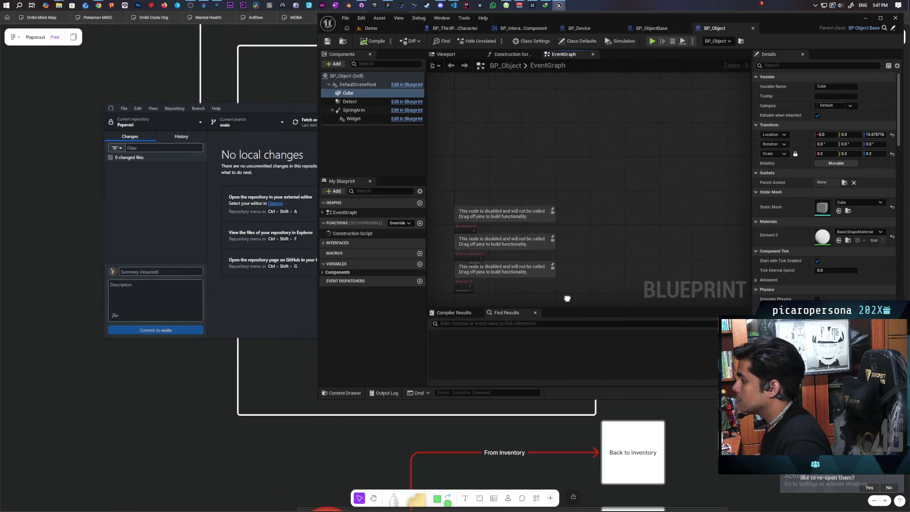
scroll(596, 181, "up", 1)
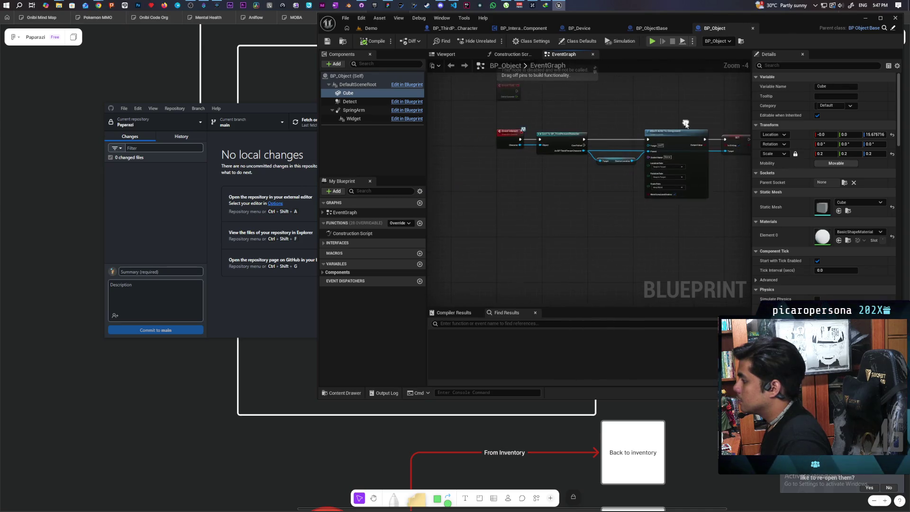
left_click_drag(521, 207, 478, 234)
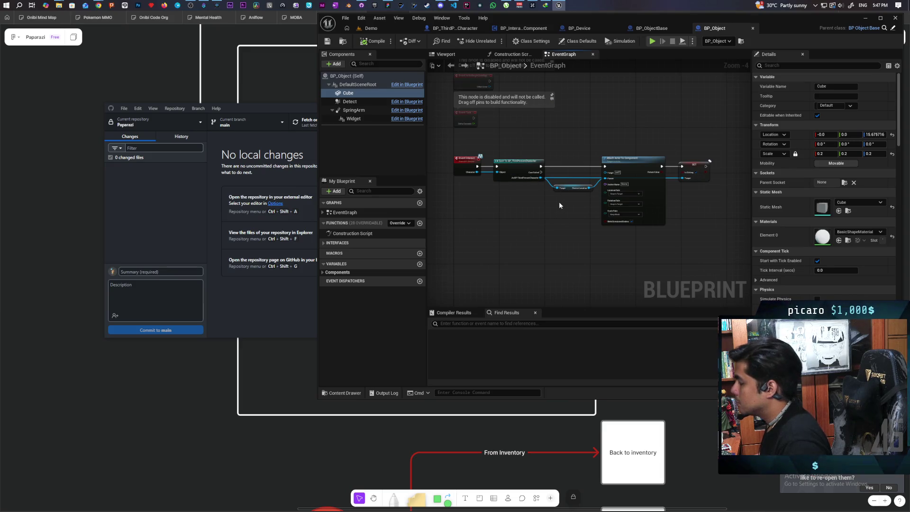
left_click_drag(583, 203, 529, 208)
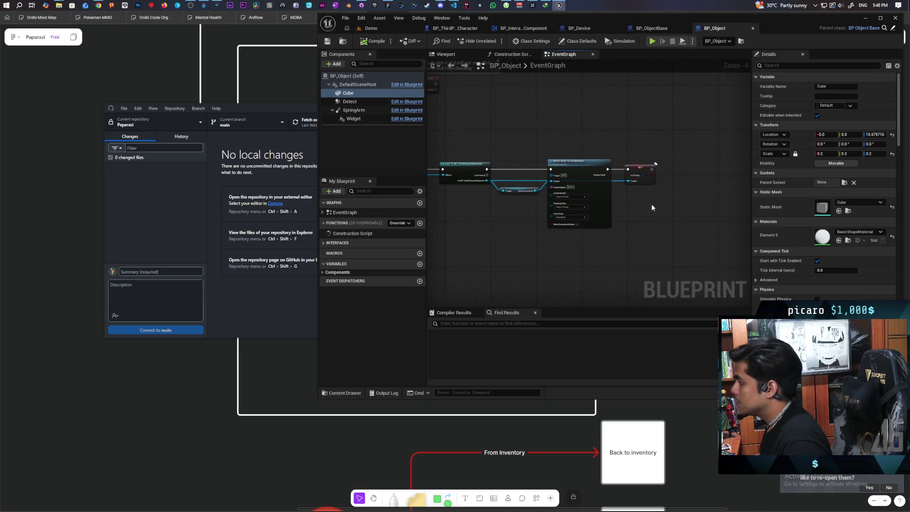
left_click_drag(651, 207, 631, 207)
left_click(652, 28)
mouse_move(593, 127)
left_mouse_down()
mouse_move(548, 256)
mouse_move(536, 228)
mouse_move(603, 211)
left_mouse_up()
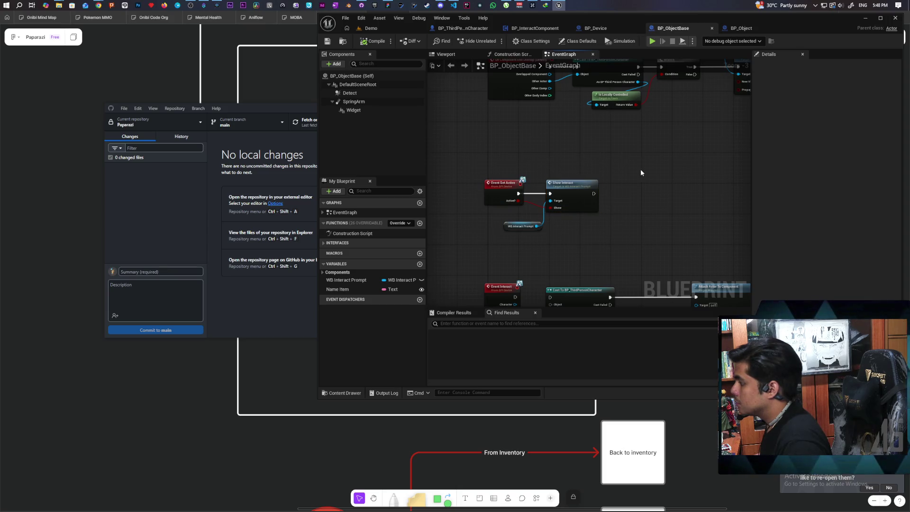
left_click(746, 28)
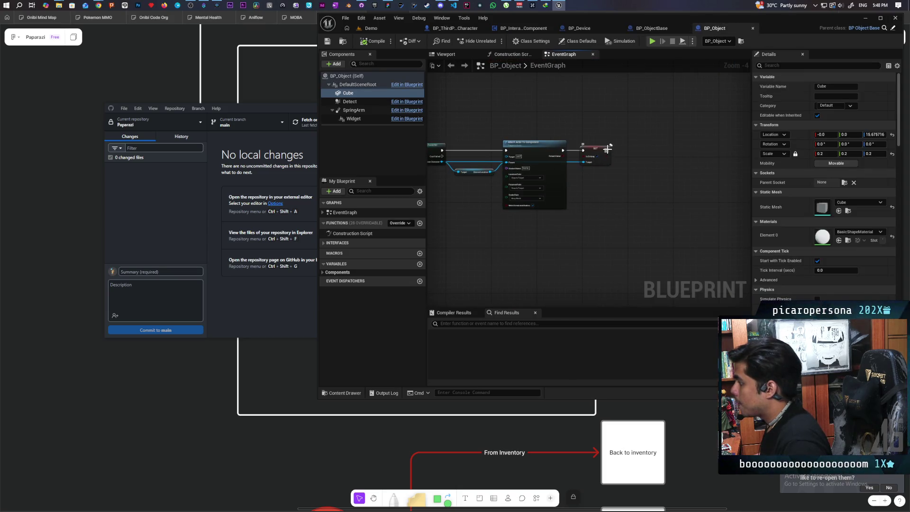
- Add a Set Active node after BP_Object's SET node, then start a multiplayer play test
left_click_drag(638, 153, 636, 157)
type("set a")
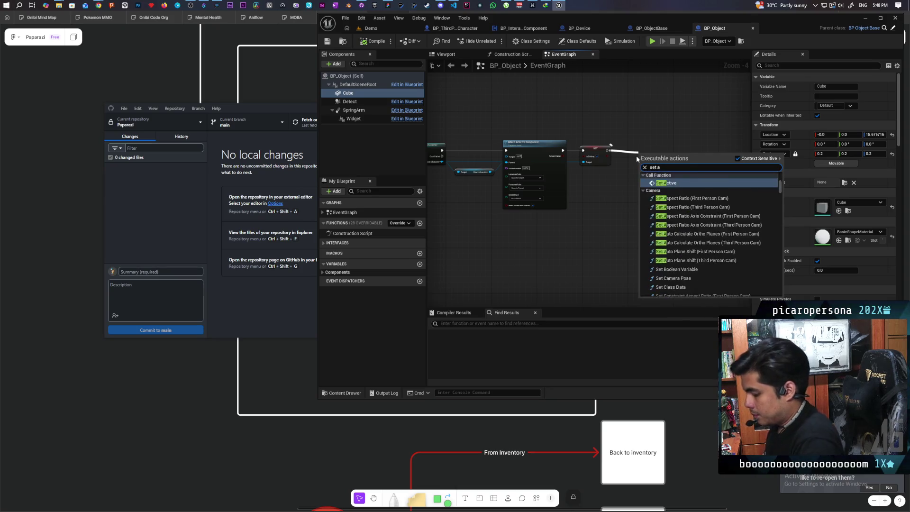
type("c")
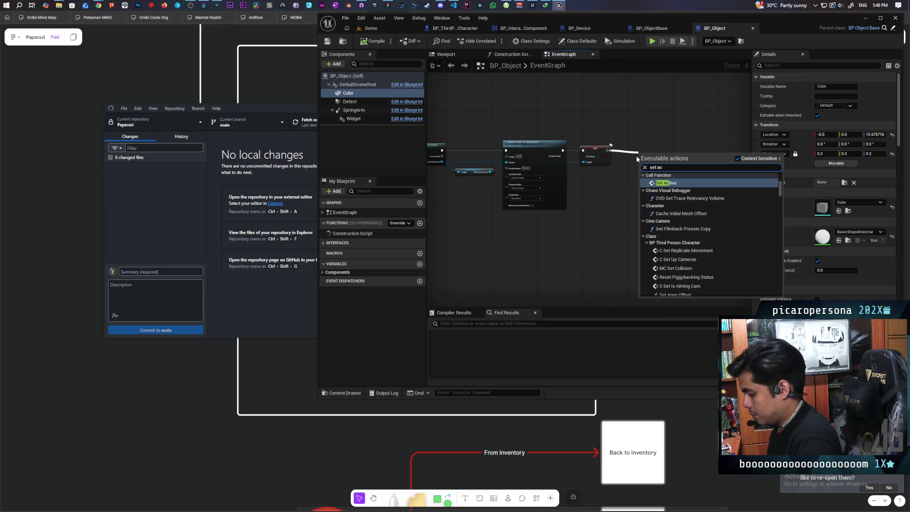
type("tive")
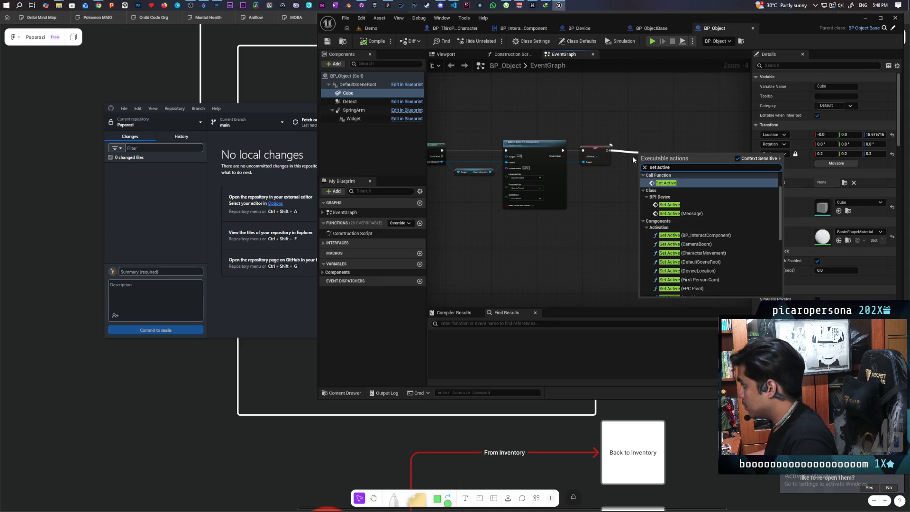
left_click(677, 183)
scroll(676, 183, "up", 3)
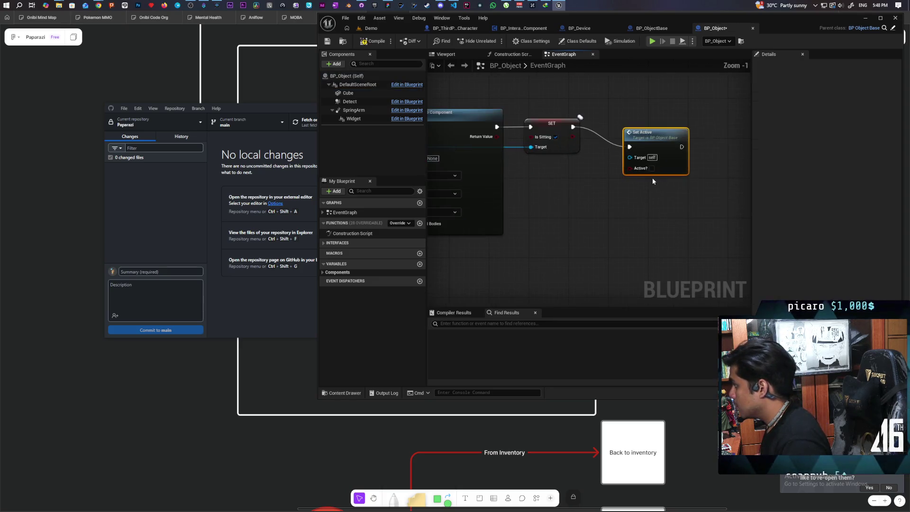
left_click(371, 28)
key("alt+p")
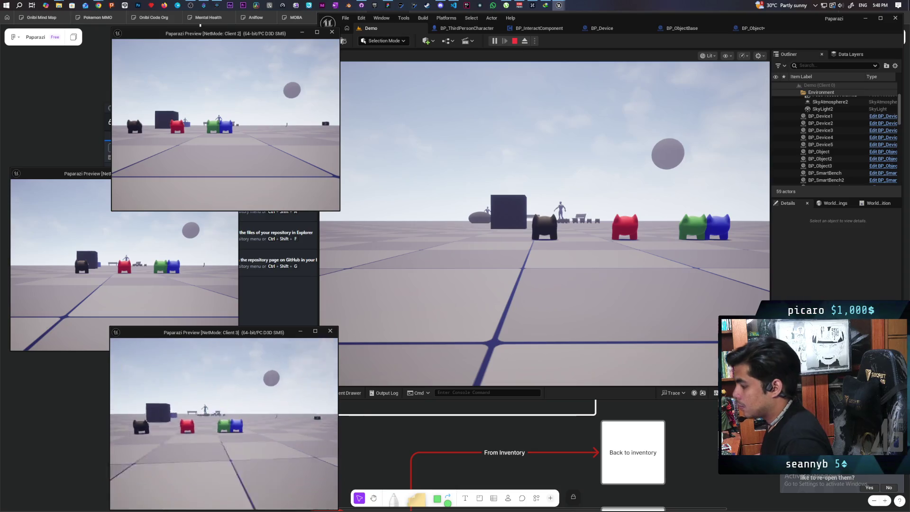
- Walk toward the blue cubes in the play test, stop it, and return to BP_Object
key("w")
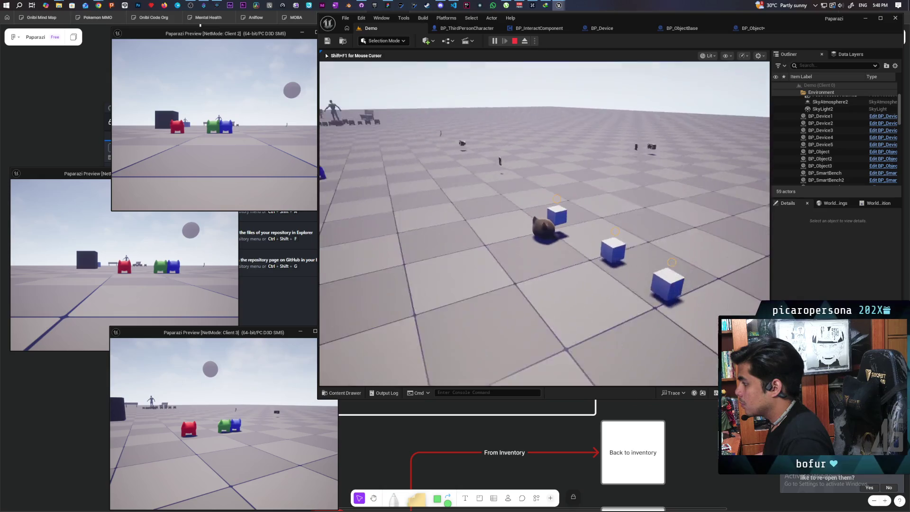
key("shift+F1")
key("Escape")
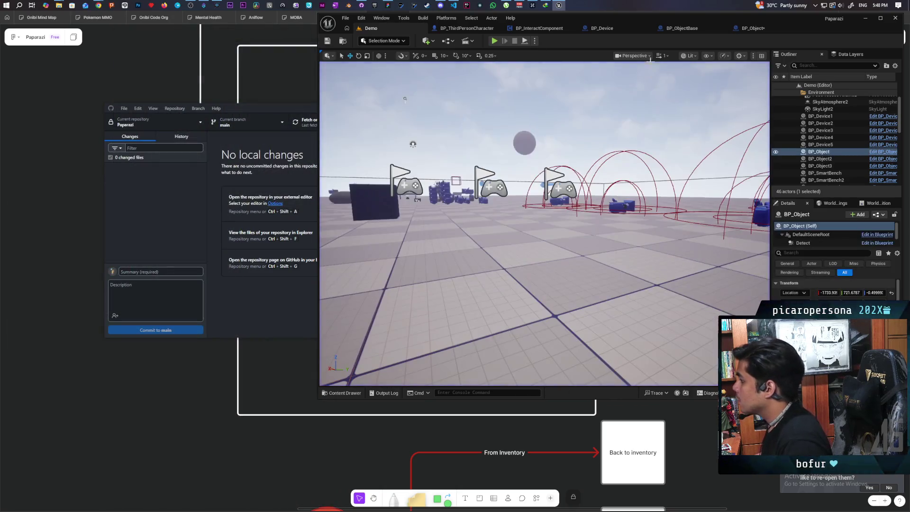
left_click(749, 29)
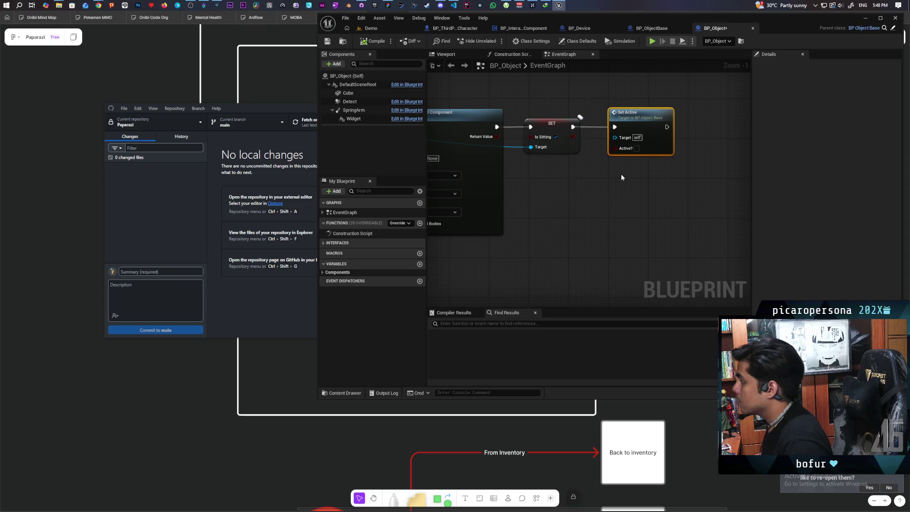
- Add a Set Visibility call on the Widget component right after Set Active
left_click_drag(612, 169, 453, 170)
mouse_move(354, 119)
left_mouse_down()
mouse_move(482, 215)
mouse_move(544, 194)
mouse_move(633, 206)
left_mouse_up()
type("set visi")
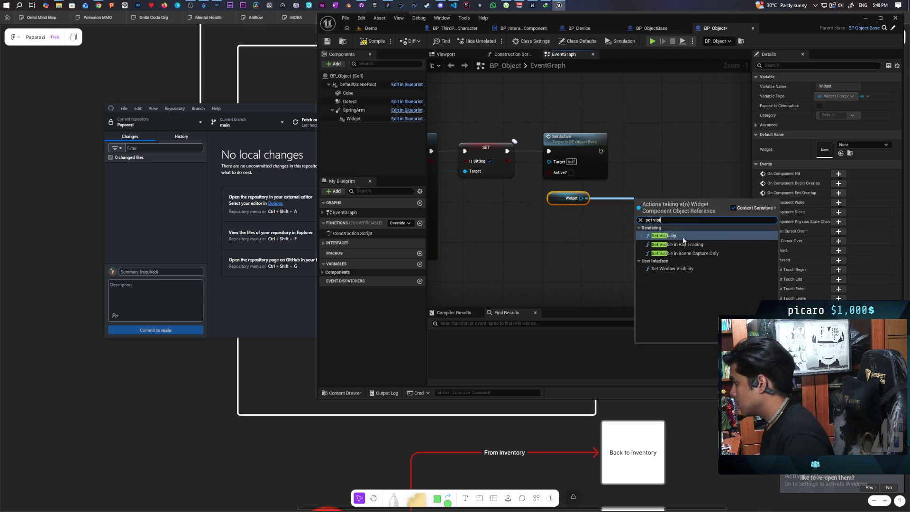
left_click(663, 236)
mouse_move(663, 215)
left_mouse_down()
mouse_move(664, 146)
mouse_move(660, 154)
left_mouse_up()
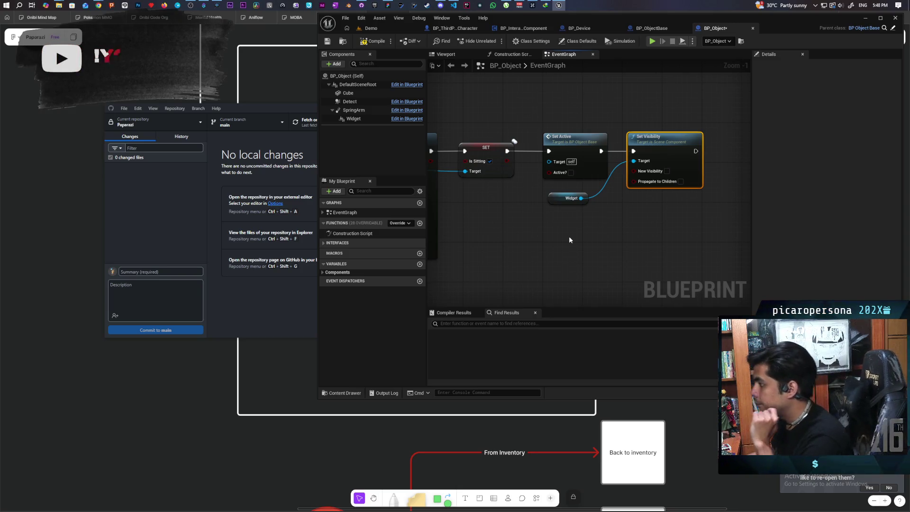
- Compile and save BP_Object, then switch back to the Demo level
scroll(544, 225, "down", 3)
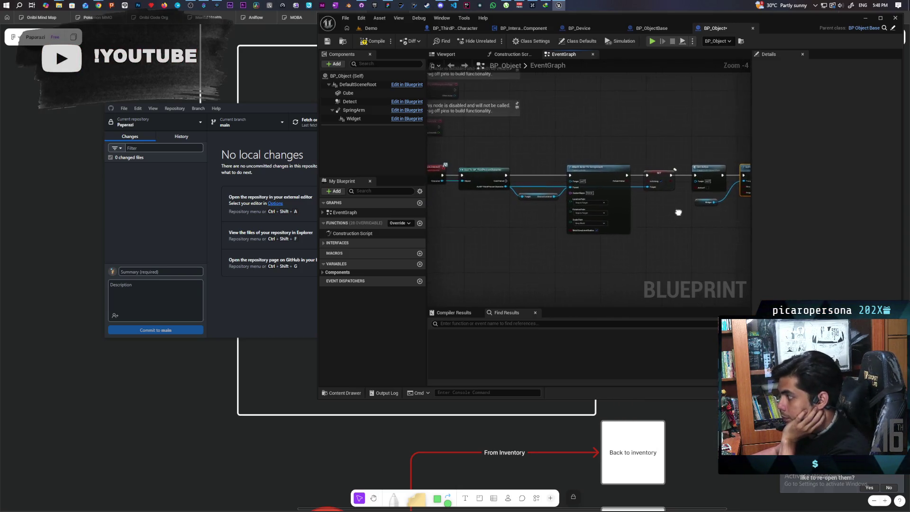
scroll(567, 214, "up", 2)
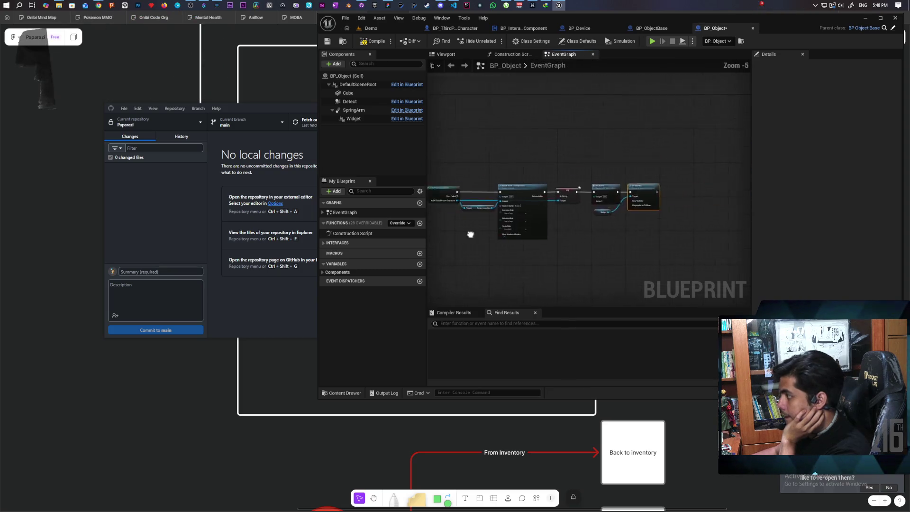
scroll(573, 219, "up", 2)
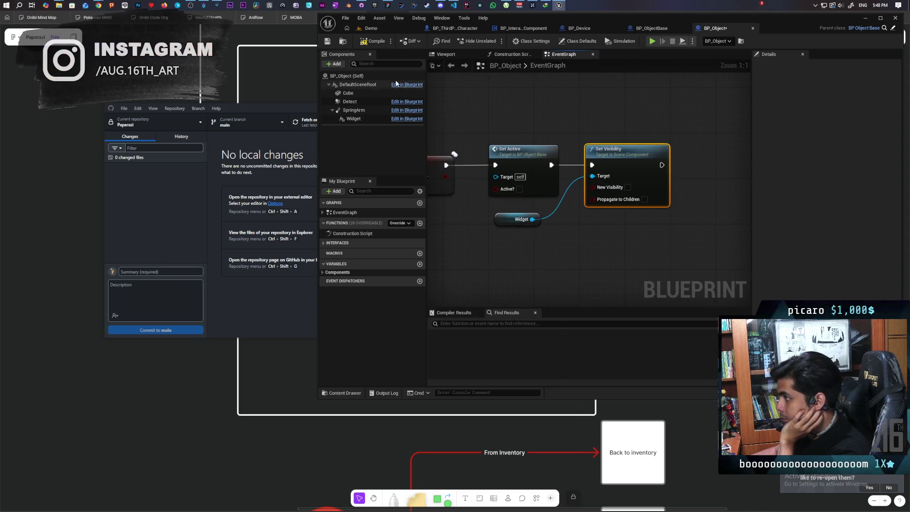
left_click(334, 42)
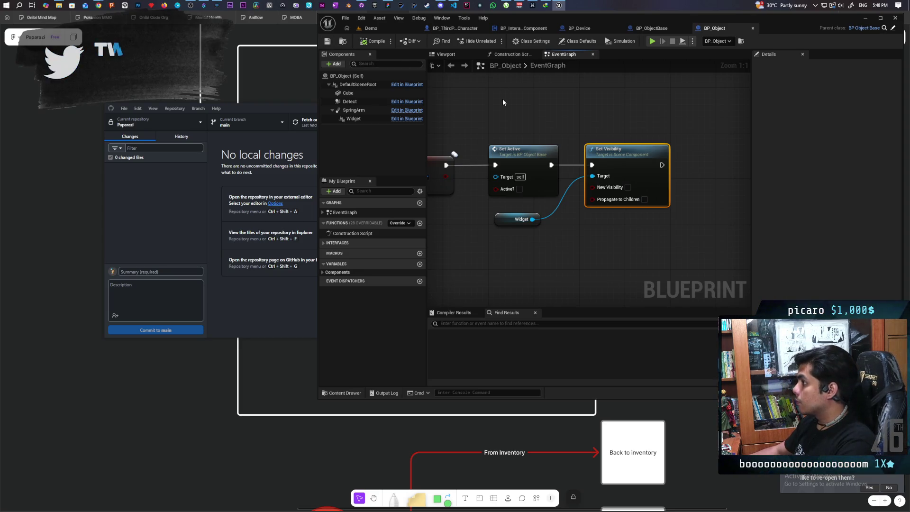
left_click(388, 27)
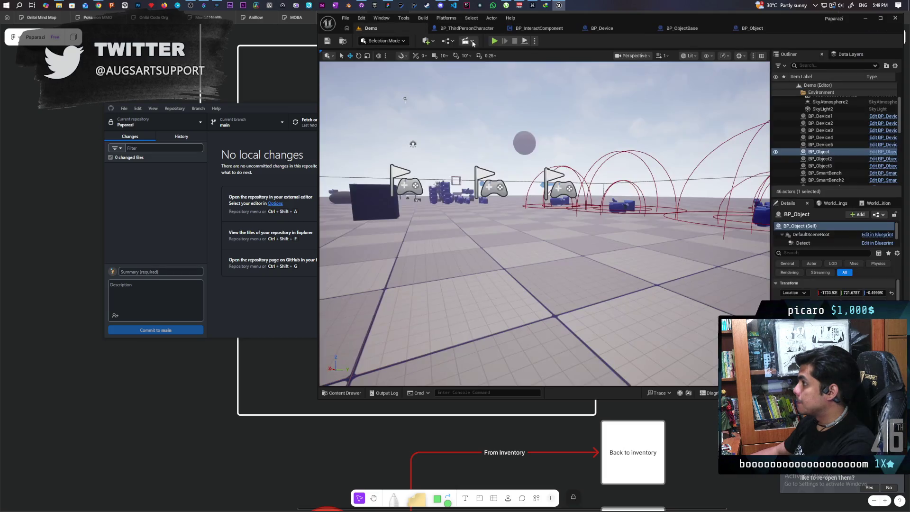
- Start a three-client play test, walk Client 2's character to the blue cubes and pick one up with E
key("alt+p")
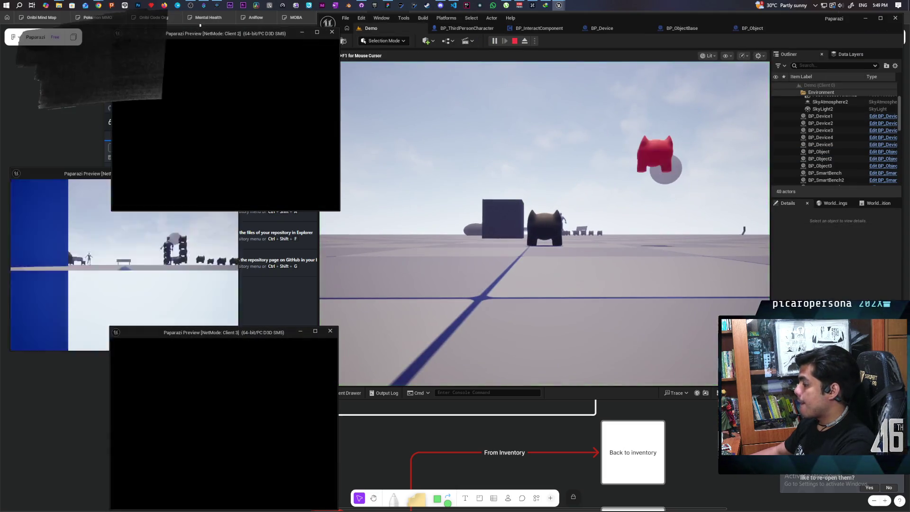
left_click(497, 299)
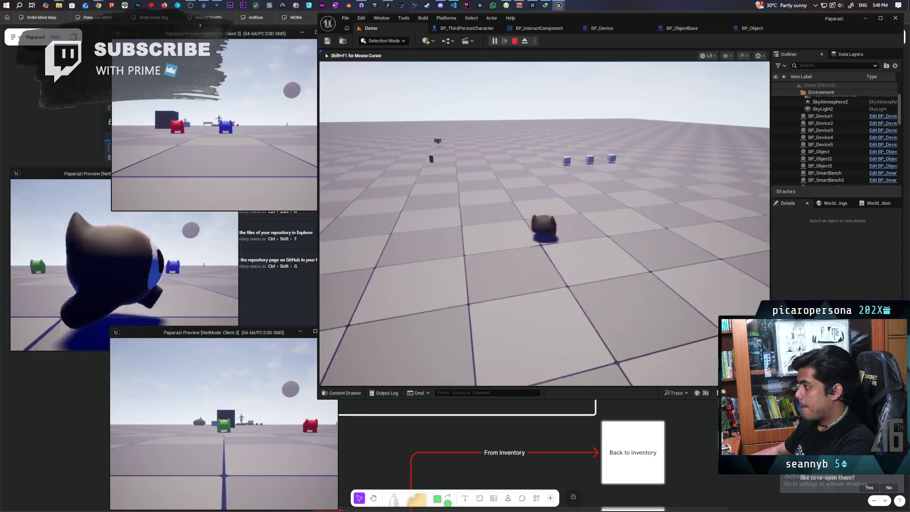
key("w")
key("s")
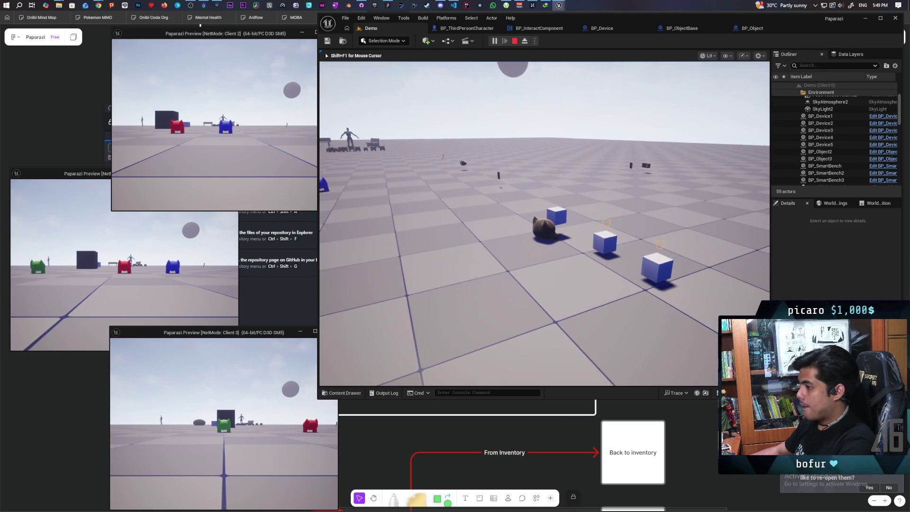
key("w")
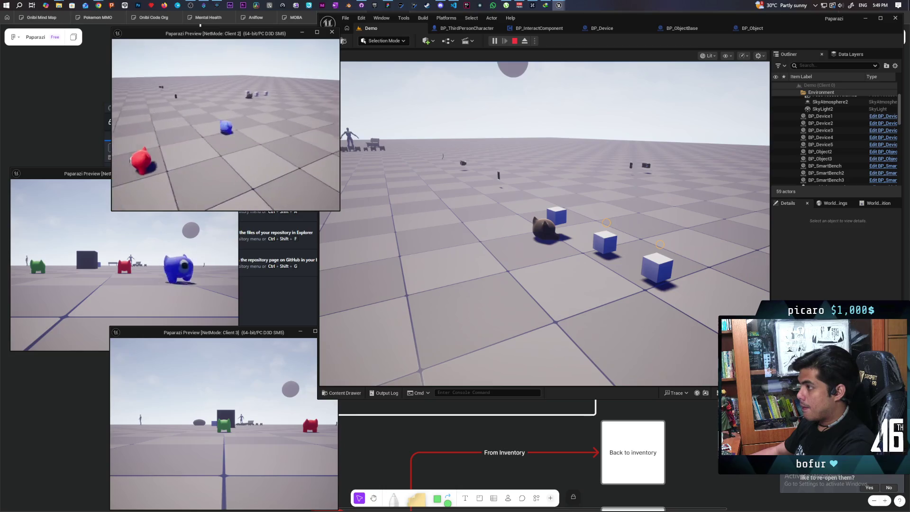
key("w")
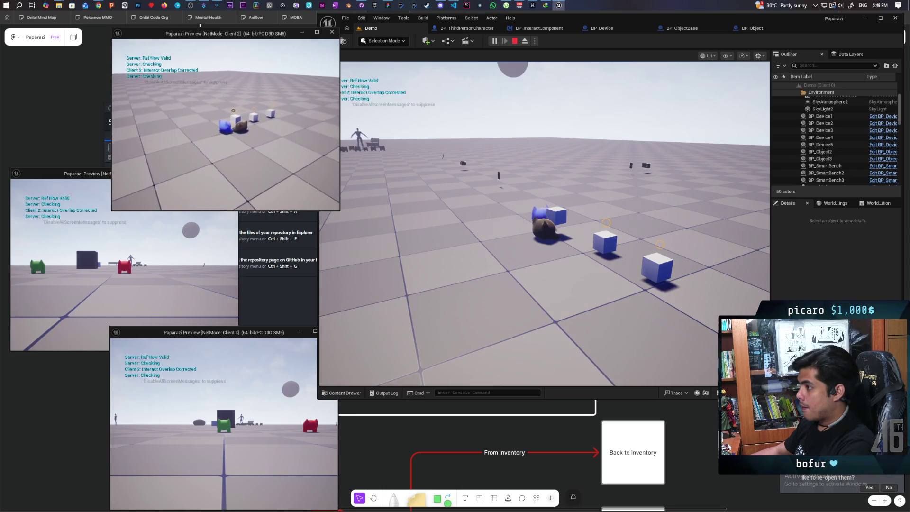
key("w")
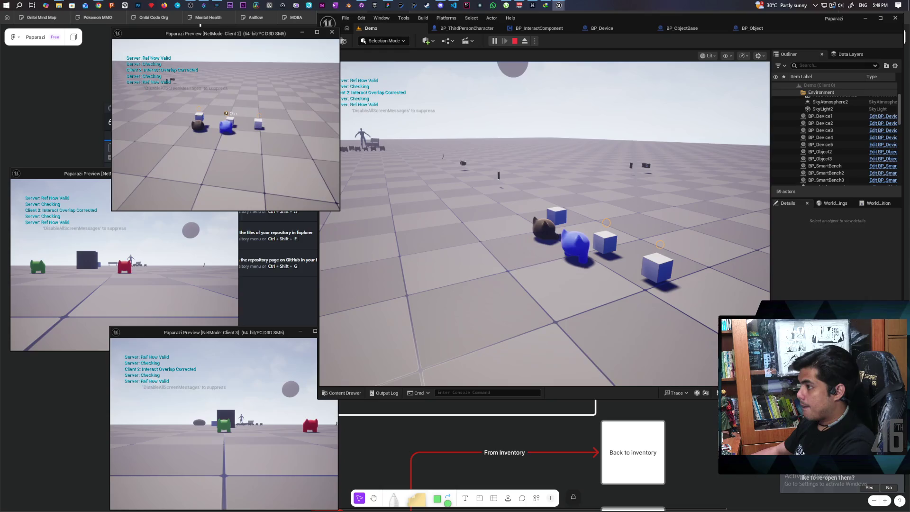
key("a")
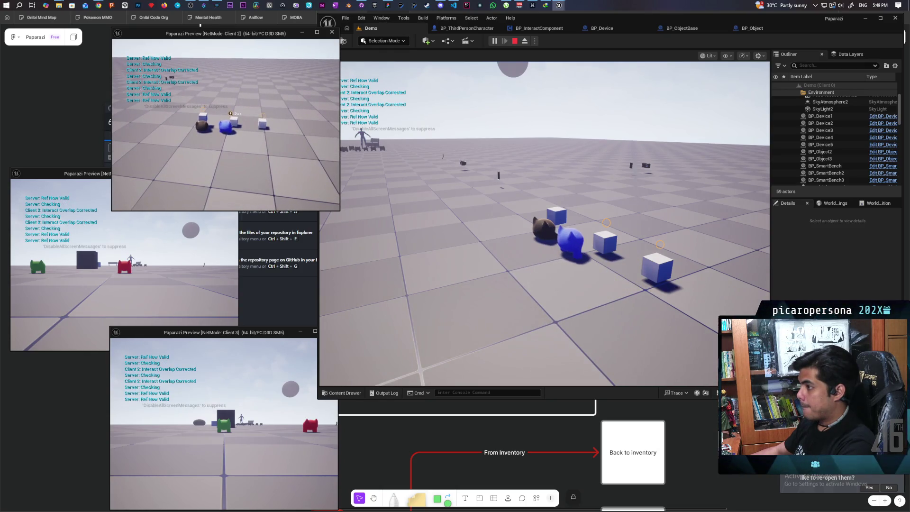
key("a")
key("d")
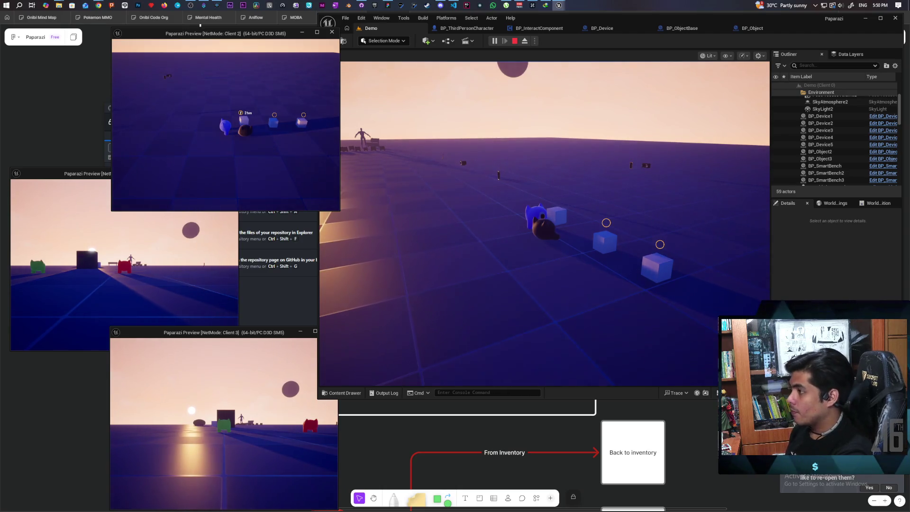
key("e")
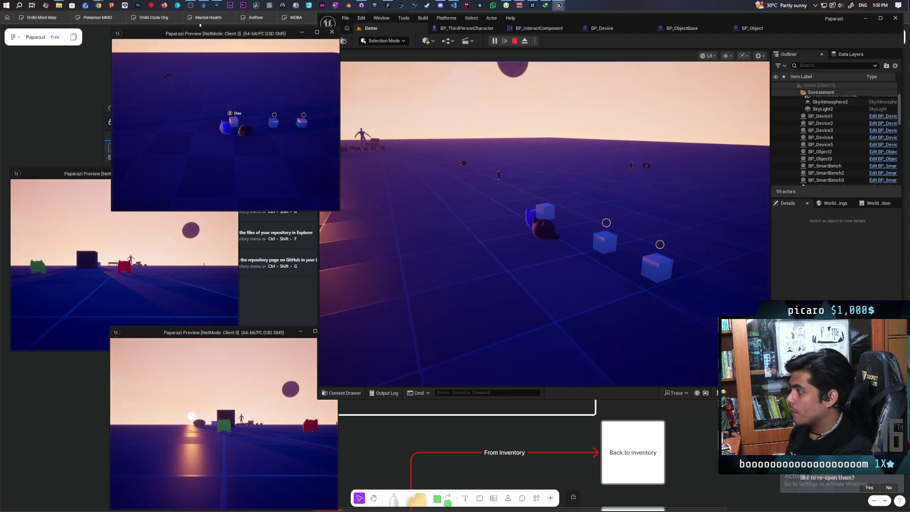